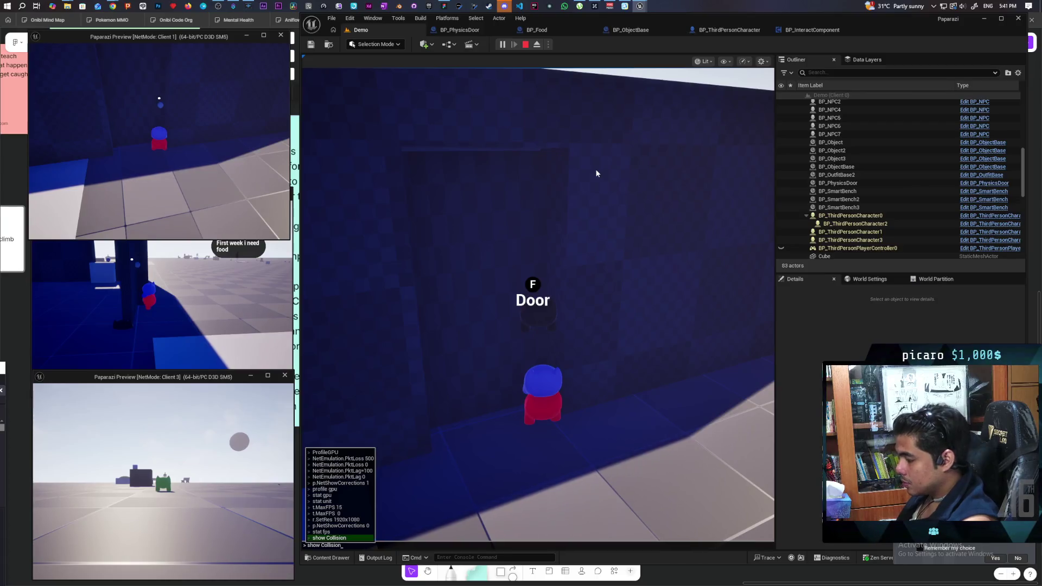
# Run 'show collision' in the Client 1 console, then stop the Play In Editor session.
pyautogui.press('Return')
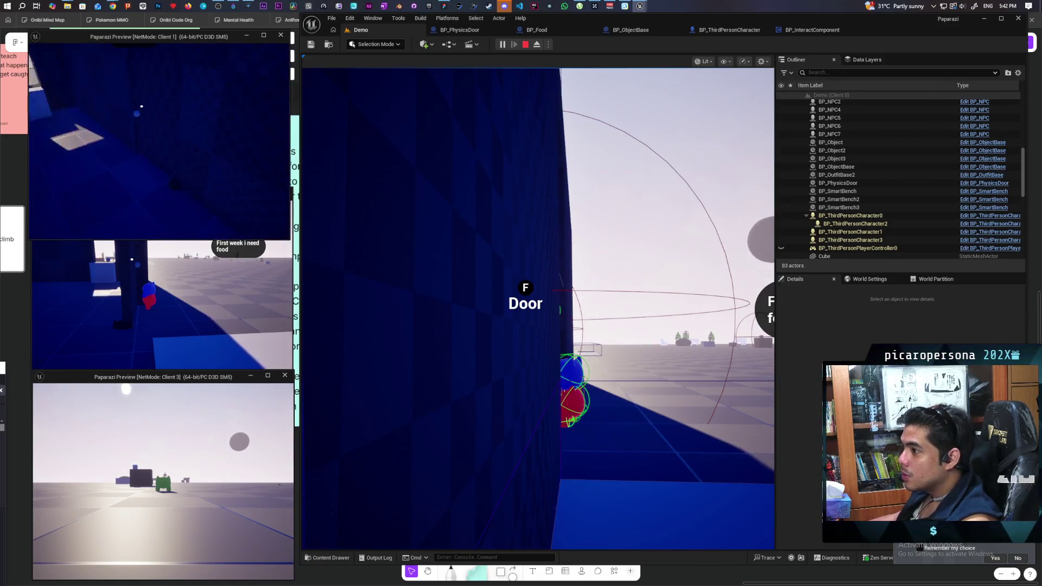
pyautogui.press('`')
pyautogui.write('show collision')
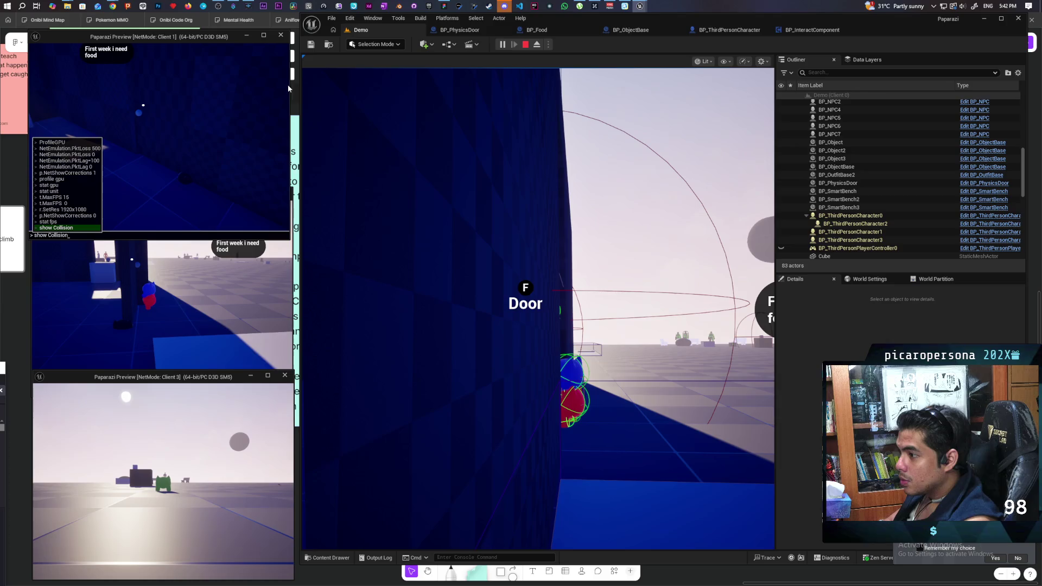
pyautogui.press('Return')
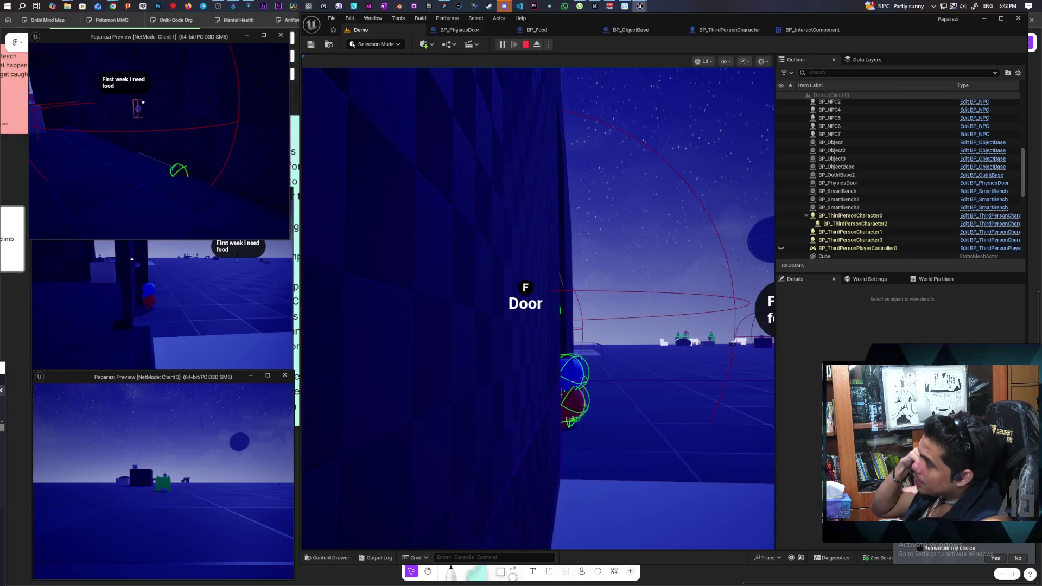
pyautogui.press('Escape')
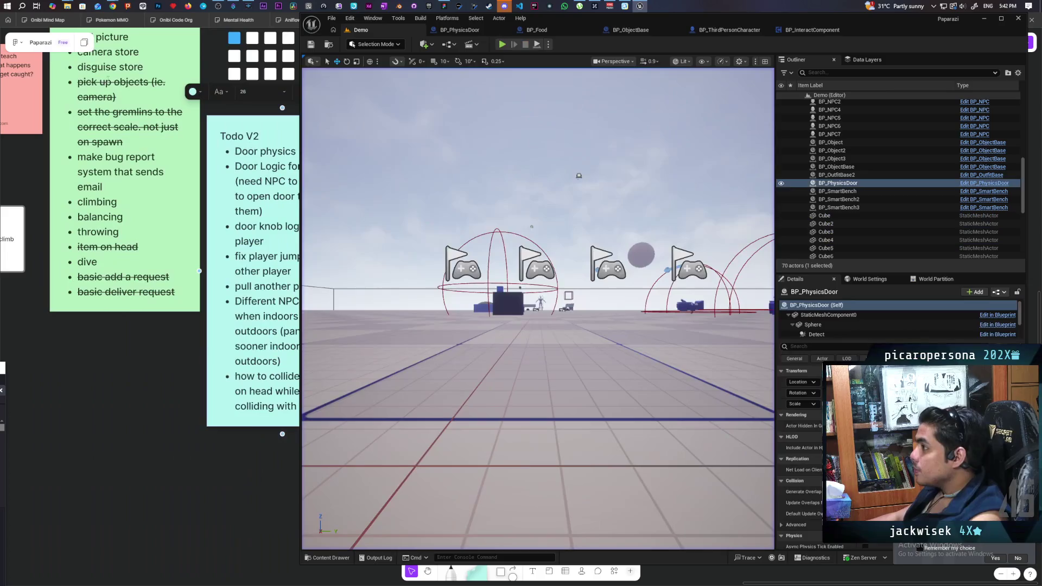
# Open BP_PhysicsDoor's event graph, check BP_InteractComponent, and zoom in on the Sphere attach nodes.
pyautogui.click(511, 30)
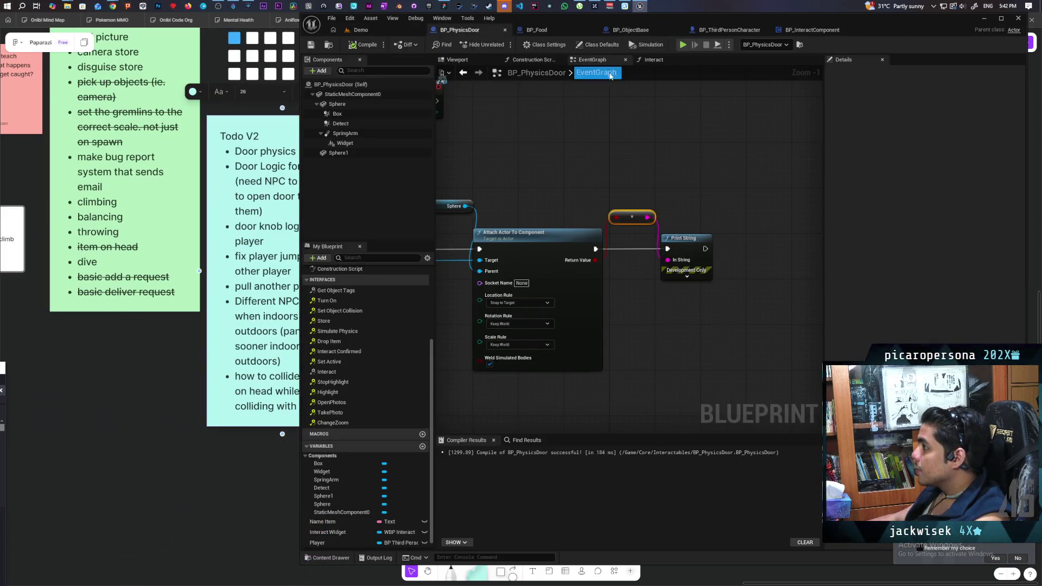
pyautogui.click(812, 30)
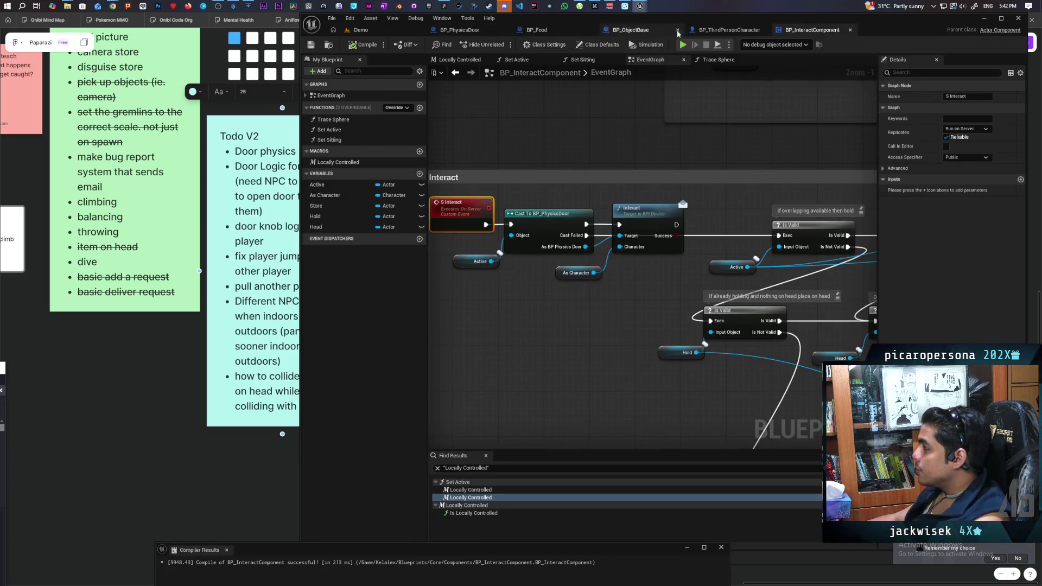
pyautogui.click(467, 30)
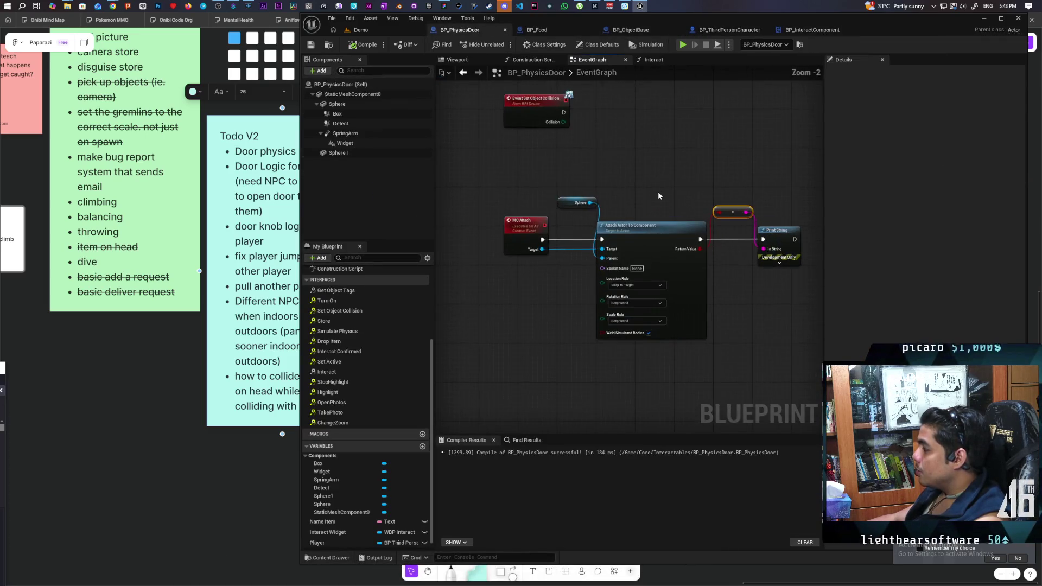
pyautogui.scroll(2, 657, 195)
pyautogui.click(555, 201)
pyautogui.write('replica')
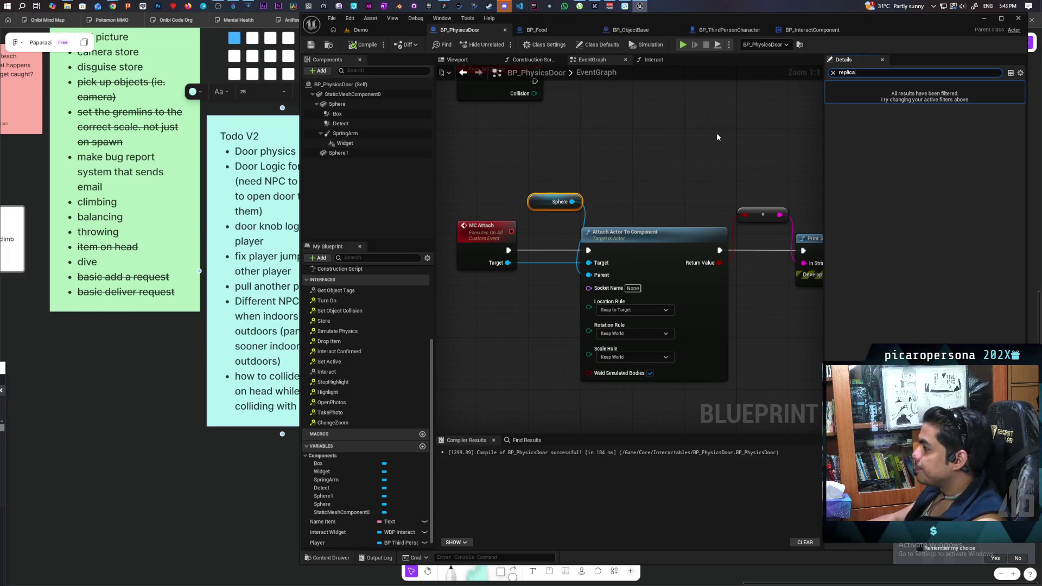
# Select the Sphere component and filter its Details down to the replication settings.
pyautogui.moveTo(666, 162)
pyautogui.mouseDown()
pyautogui.moveTo(573, 186)
pyautogui.moveTo(652, 158)
pyautogui.moveTo(646, 168)
pyautogui.mouseUp()
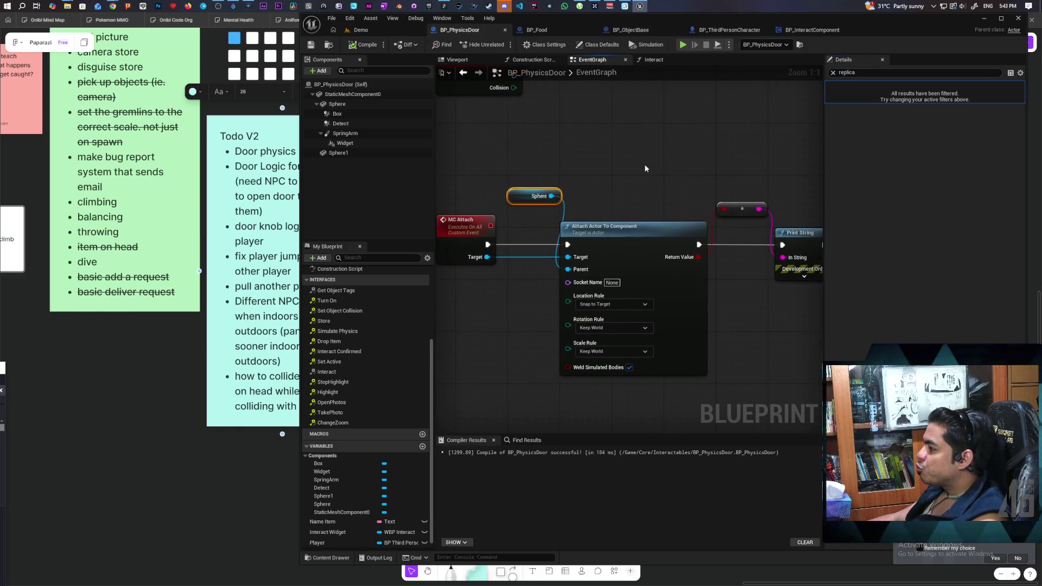
pyautogui.click(833, 73)
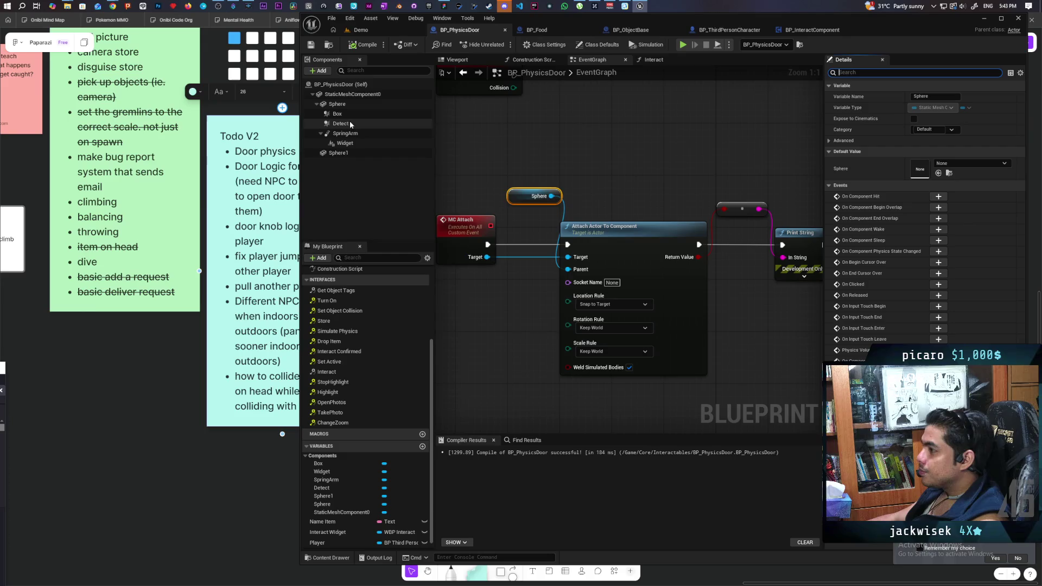
pyautogui.click(350, 105)
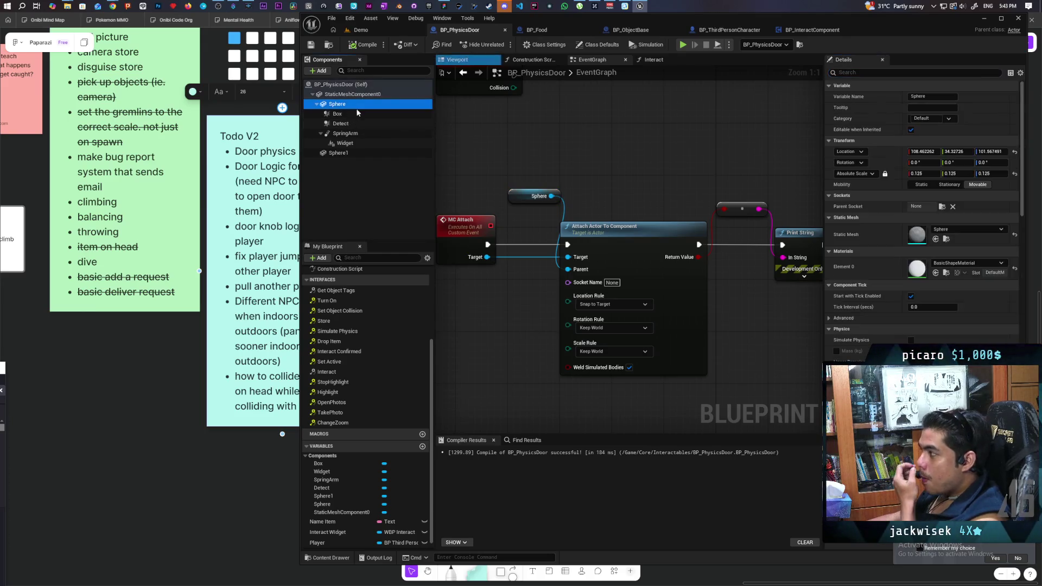
pyautogui.click(863, 73)
pyautogui.write('re')
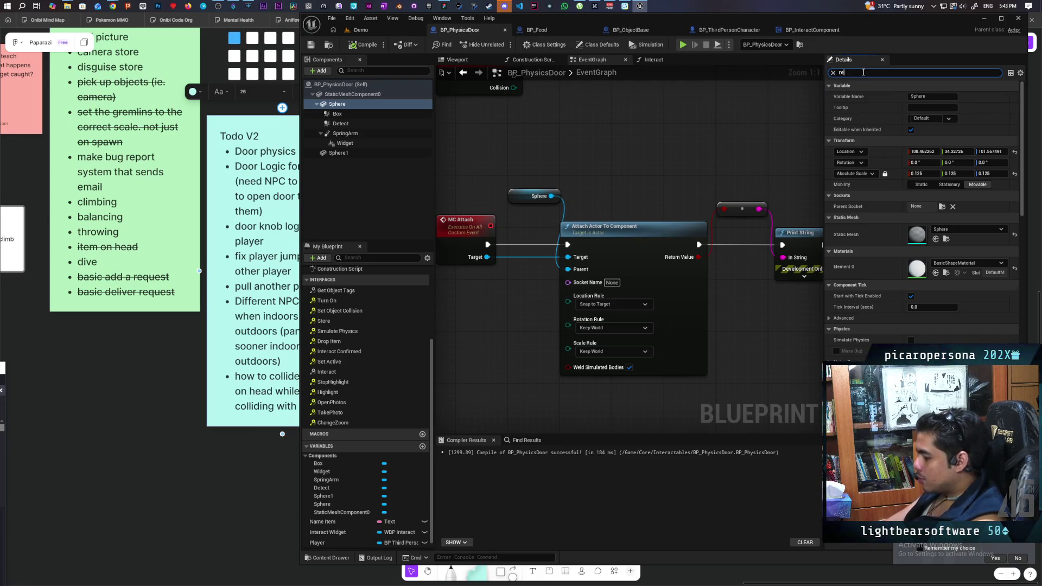
pyautogui.write('pl')
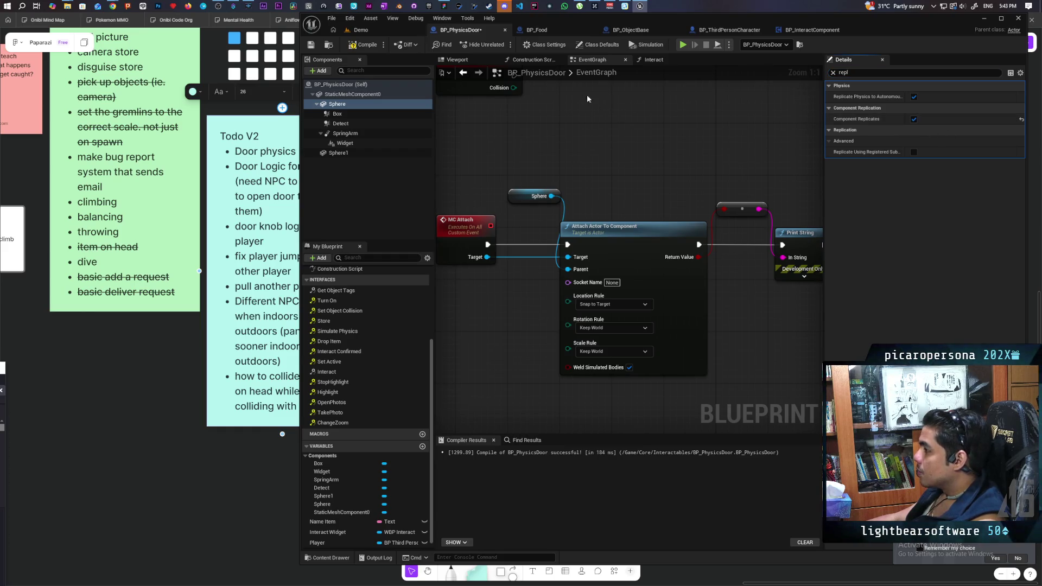
pyautogui.click(359, 47)
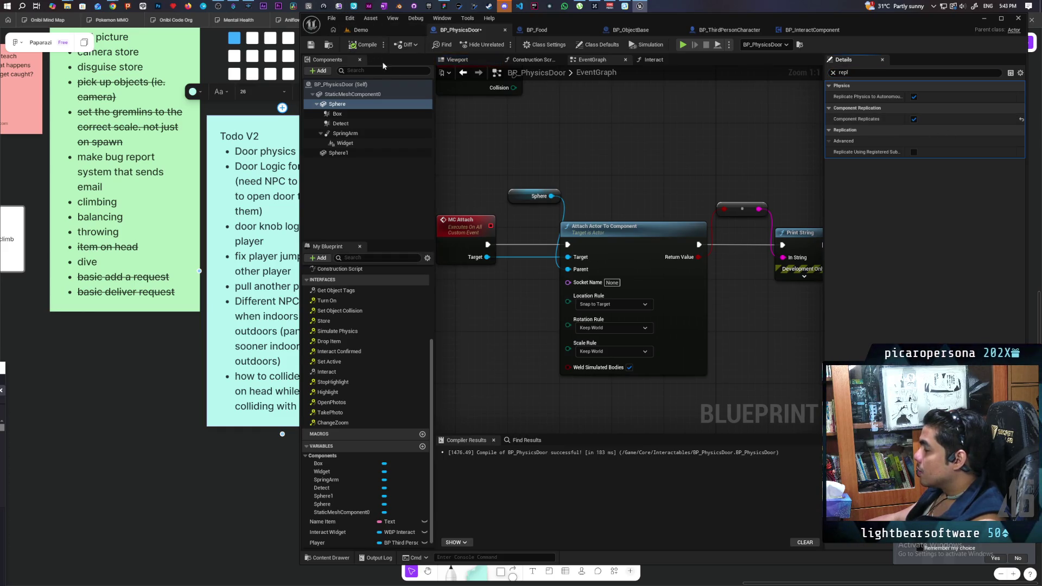
pyautogui.moveTo(345, 112); pyautogui.dragTo(524, 157)
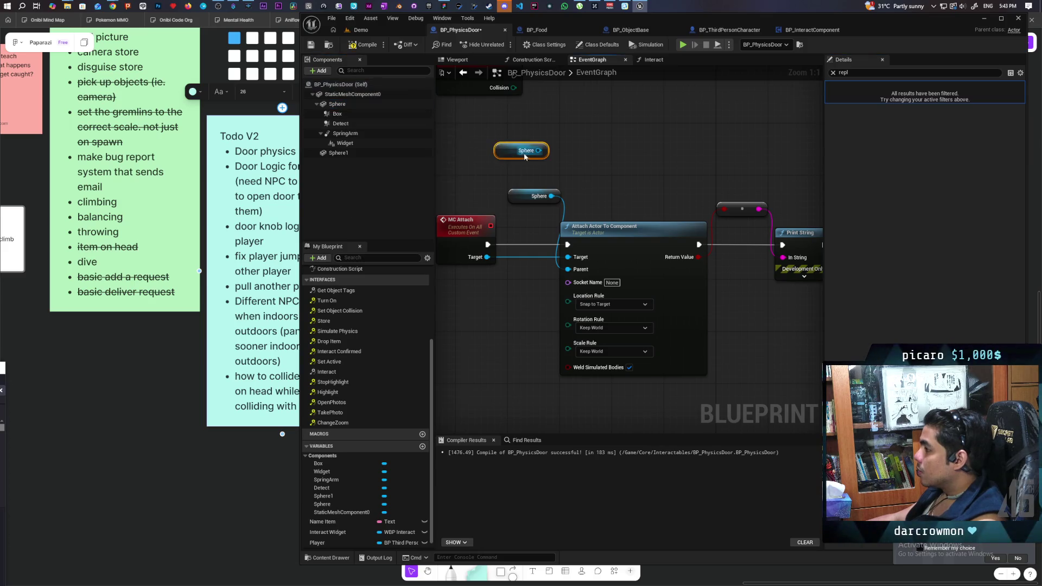
pyautogui.click(337, 104)
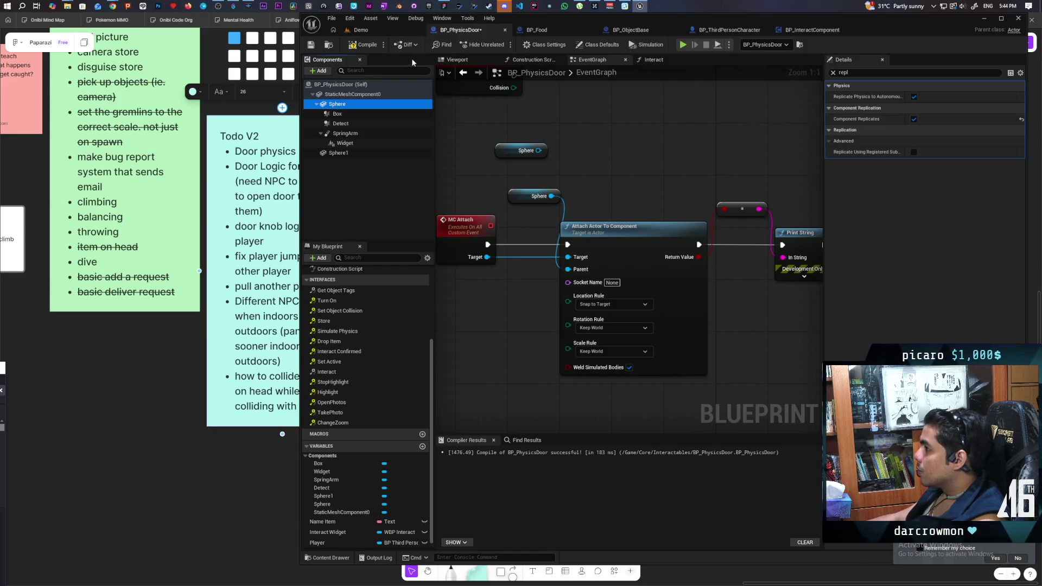
# Delete the extra Sphere node, recompile BP_PhysicsDoor, and start a multiplayer test of the Demo level.
pyautogui.click(369, 50)
pyautogui.click(369, 50)
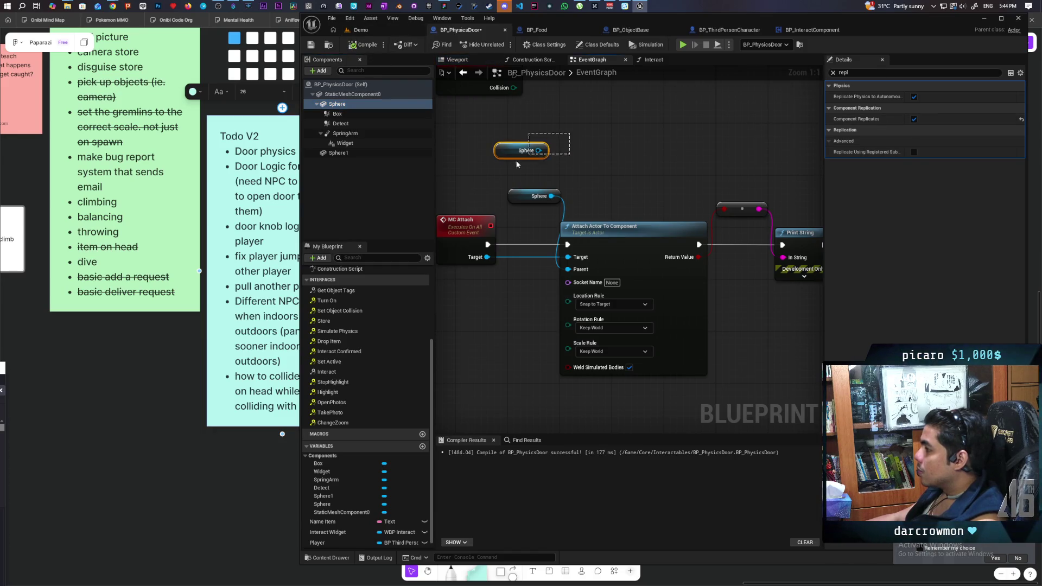
pyautogui.press('Delete')
pyautogui.click(369, 43)
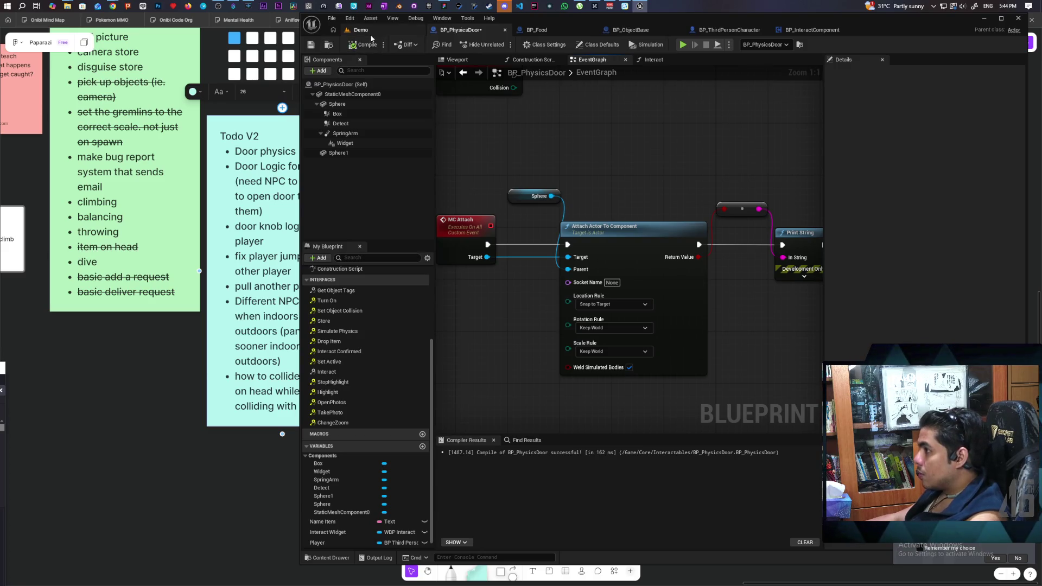
pyautogui.click(370, 32)
pyautogui.click(502, 44)
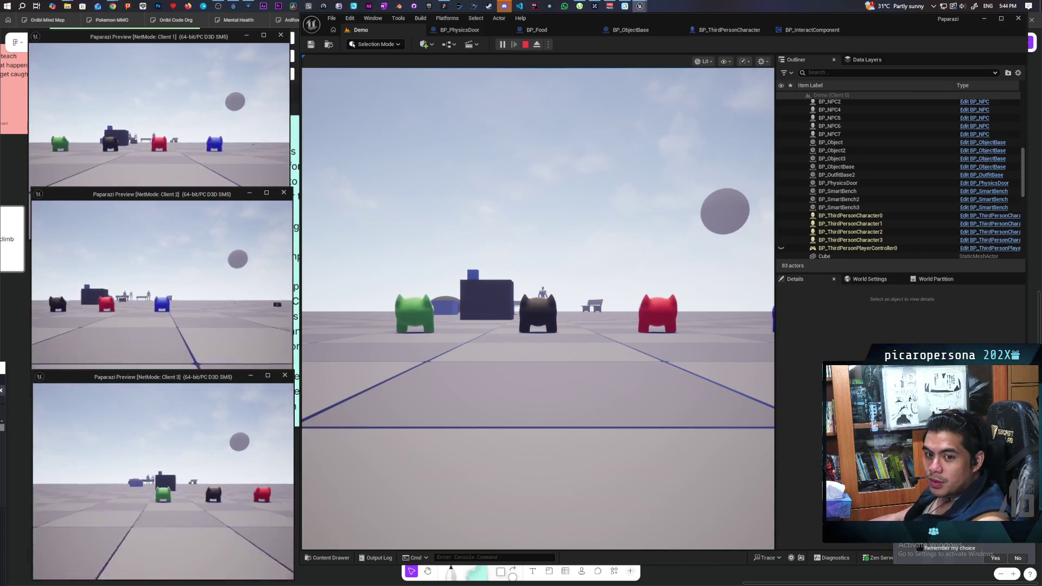
# Walk the characters forward in the Client 2 and Client 3 windows, then enlarge Client 1.
pyautogui.click(294, 386)
pyautogui.press('w')
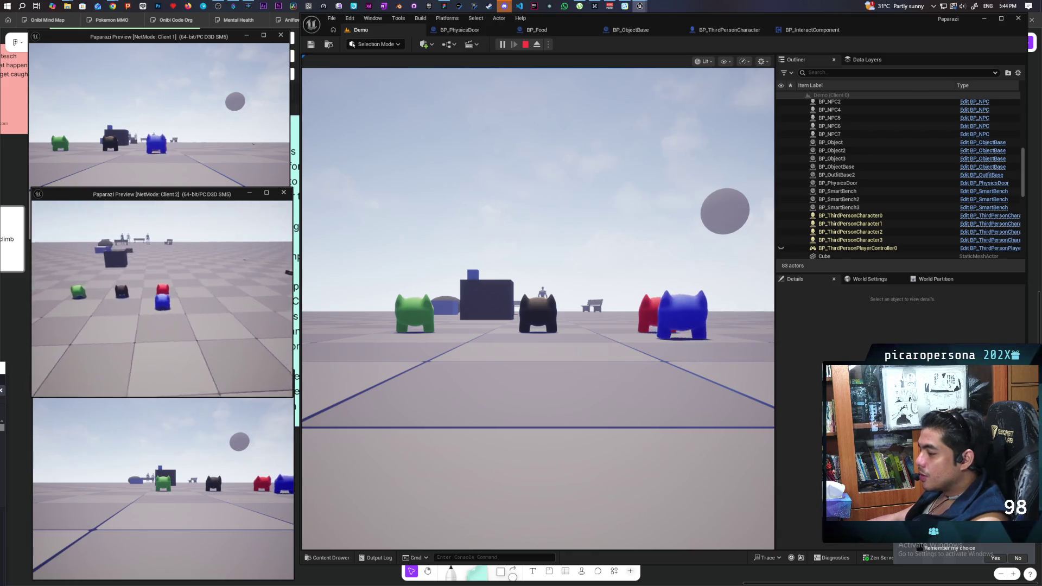
pyautogui.click(507, 336)
pyautogui.click(506, 335)
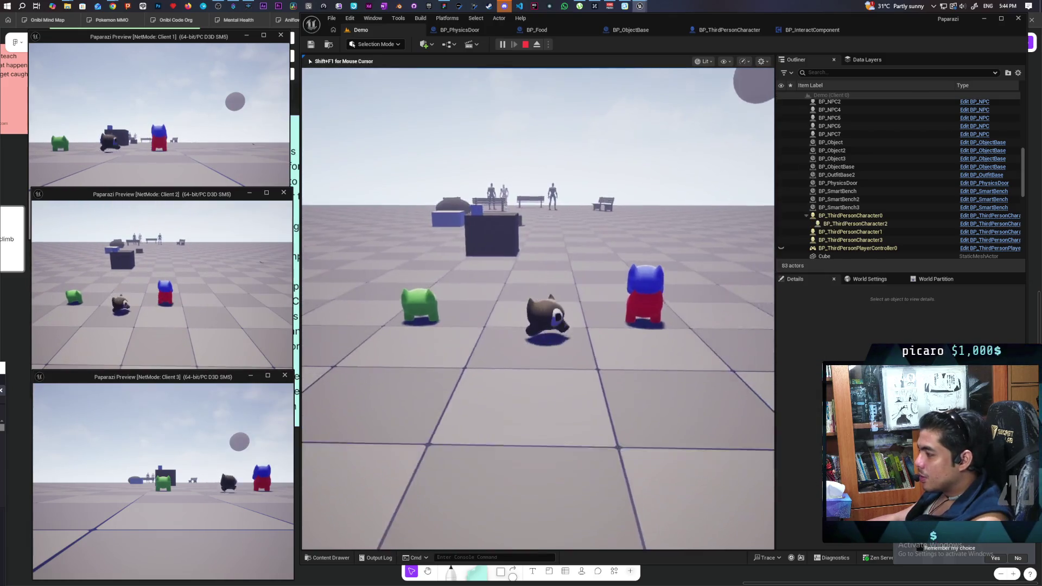
pyautogui.press('w')
pyautogui.hotkey('shift', 'F1')
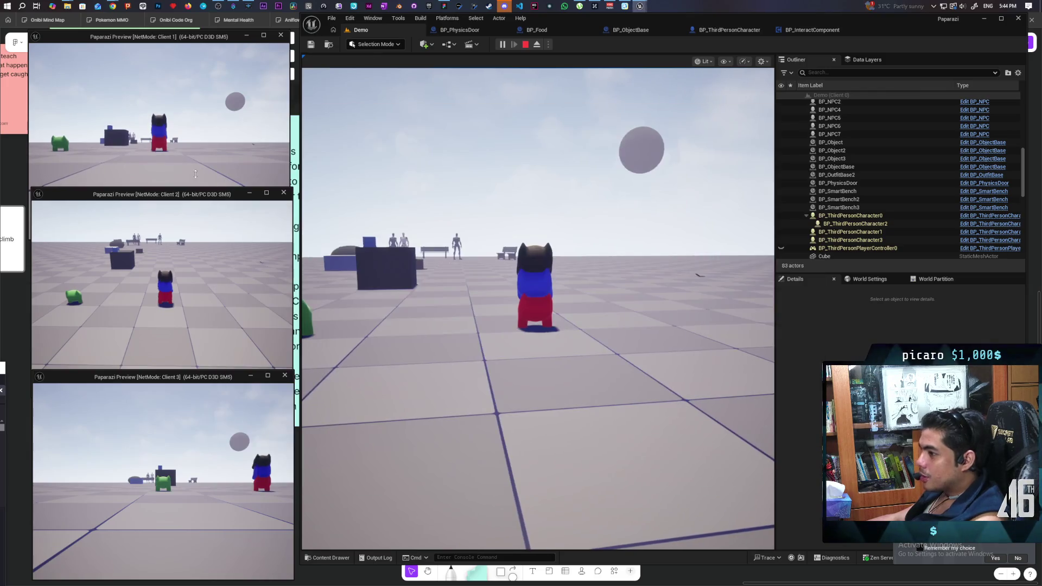
pyautogui.moveTo(120, 187); pyautogui.dragTo(120, 235)
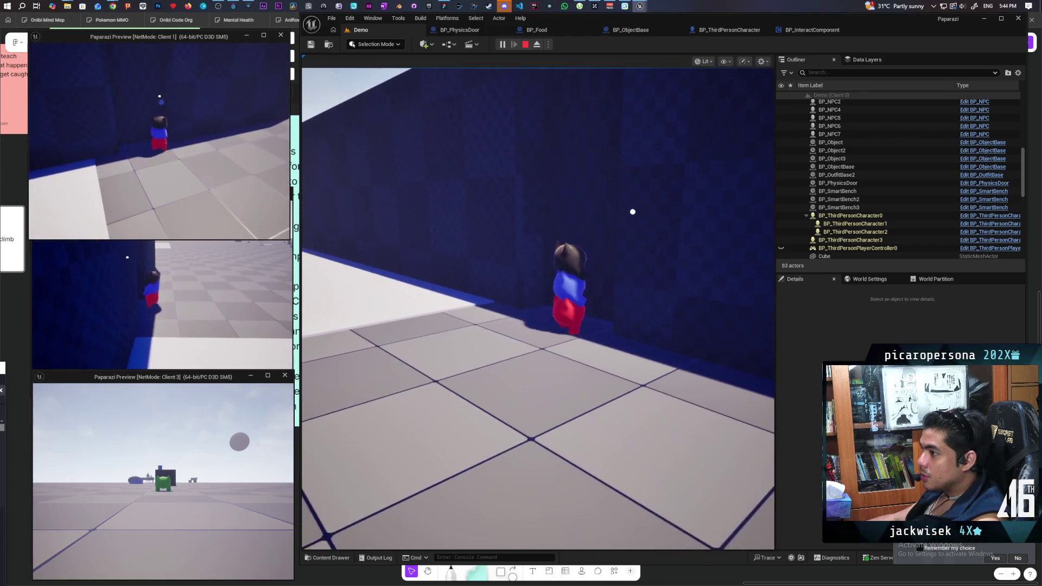
# Walk a character to the door, interact with F, and stop the session.
pyautogui.hotkey('alt', 'Tab')
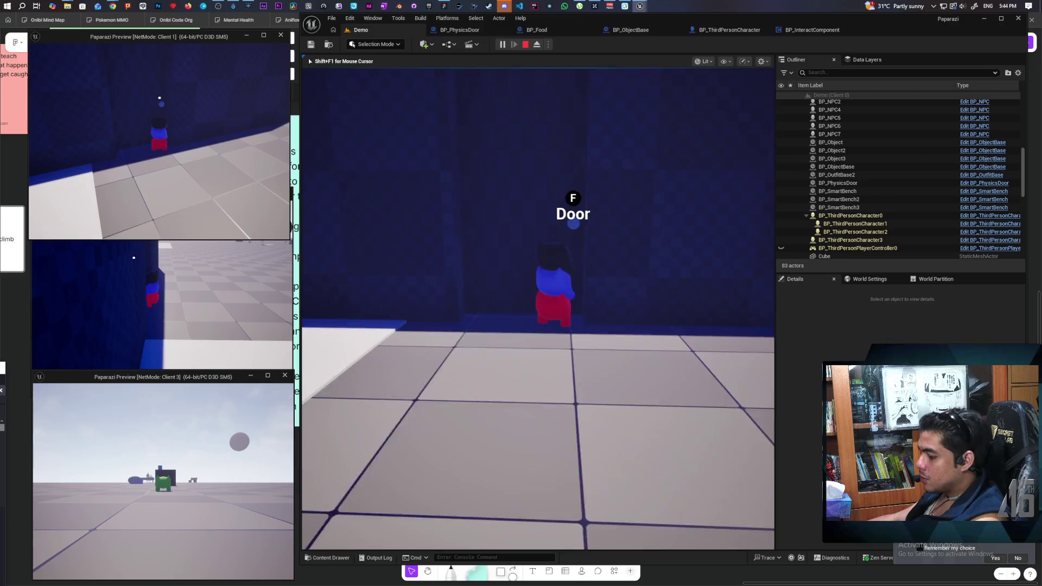
pyautogui.press('f')
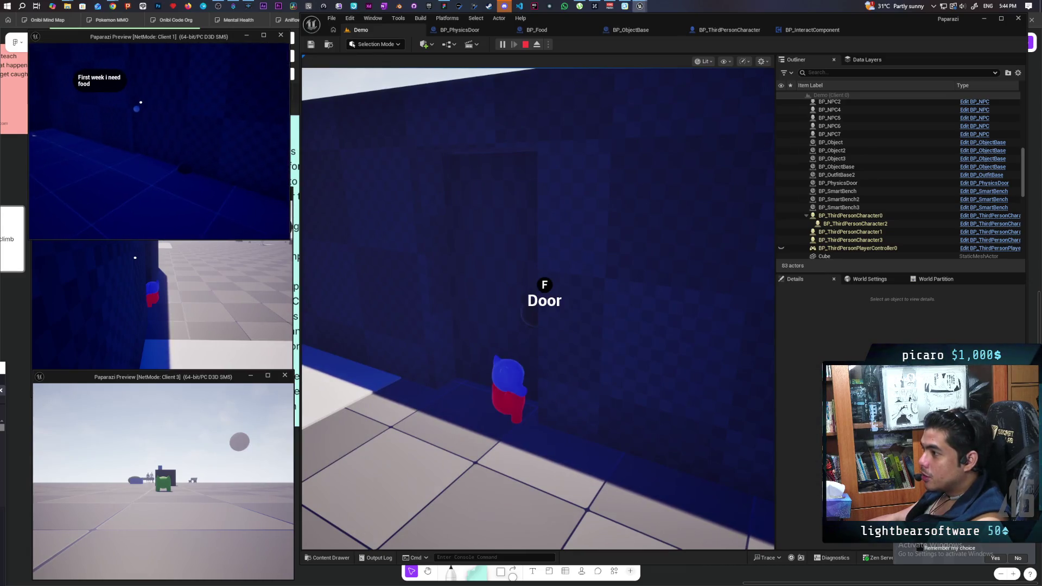
pyautogui.press('Escape')
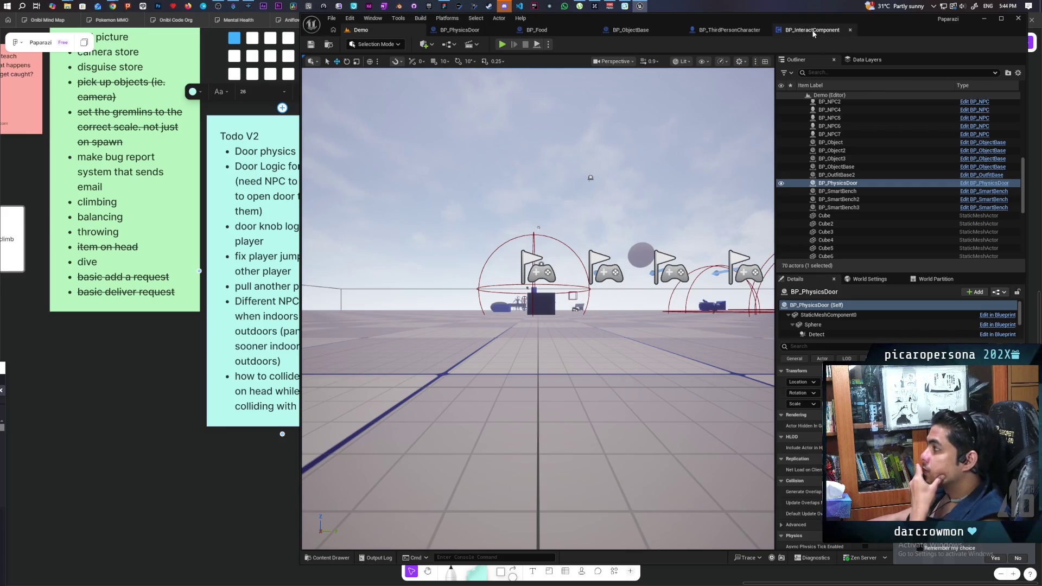
# Recompile BP_PhysicsDoor and select StaticMeshComponent0 with the Details filter cleared.
pyautogui.click(466, 32)
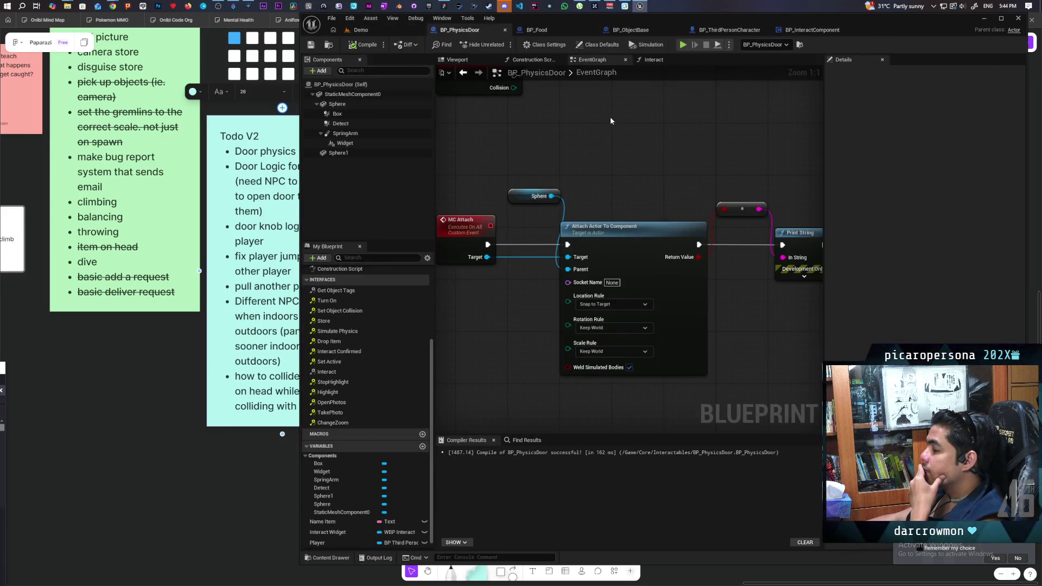
pyautogui.scroll(-1, 630, 139)
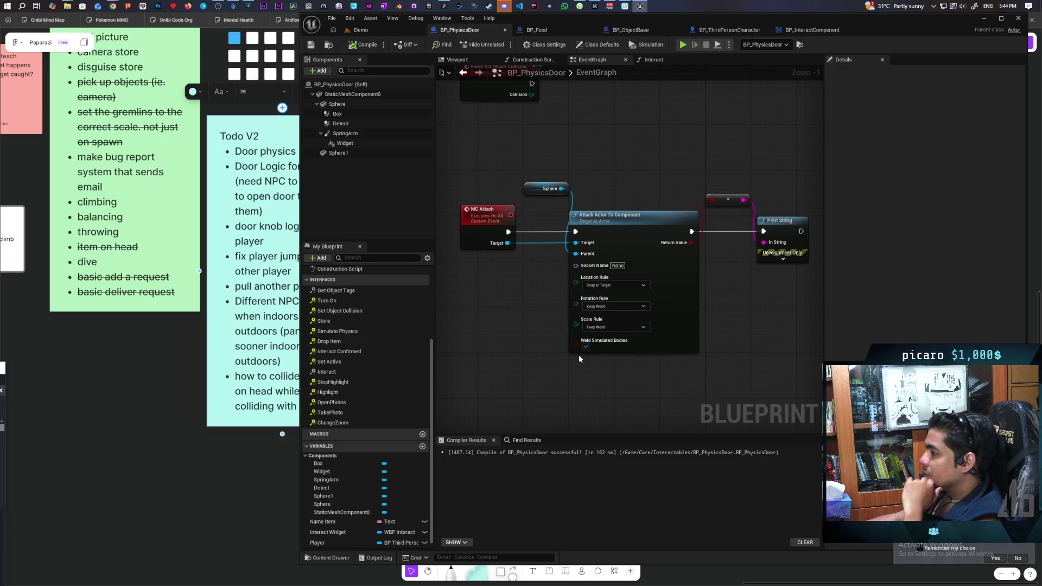
pyautogui.click(363, 45)
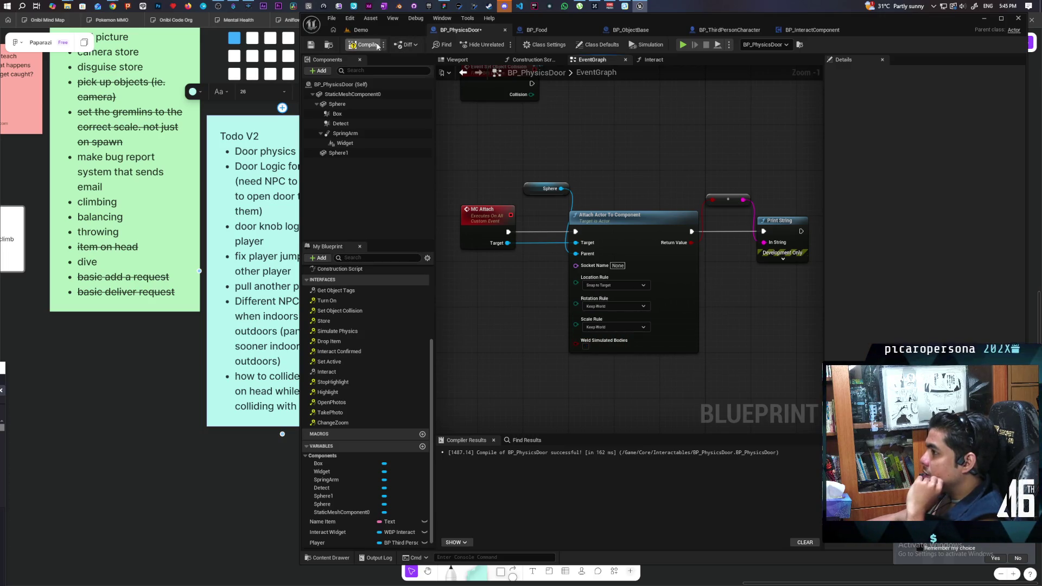
pyautogui.click(353, 94)
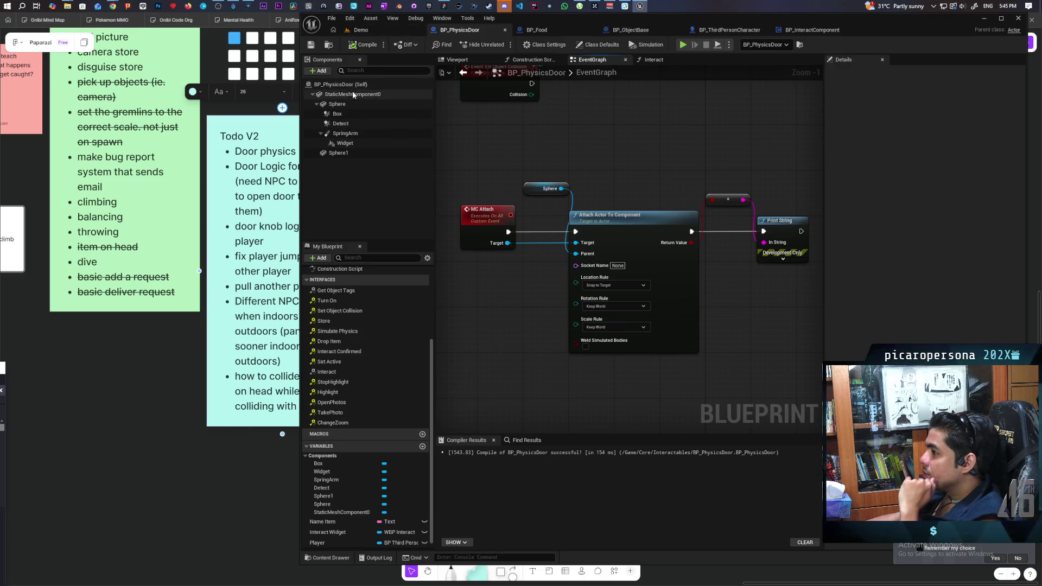
pyautogui.click(832, 73)
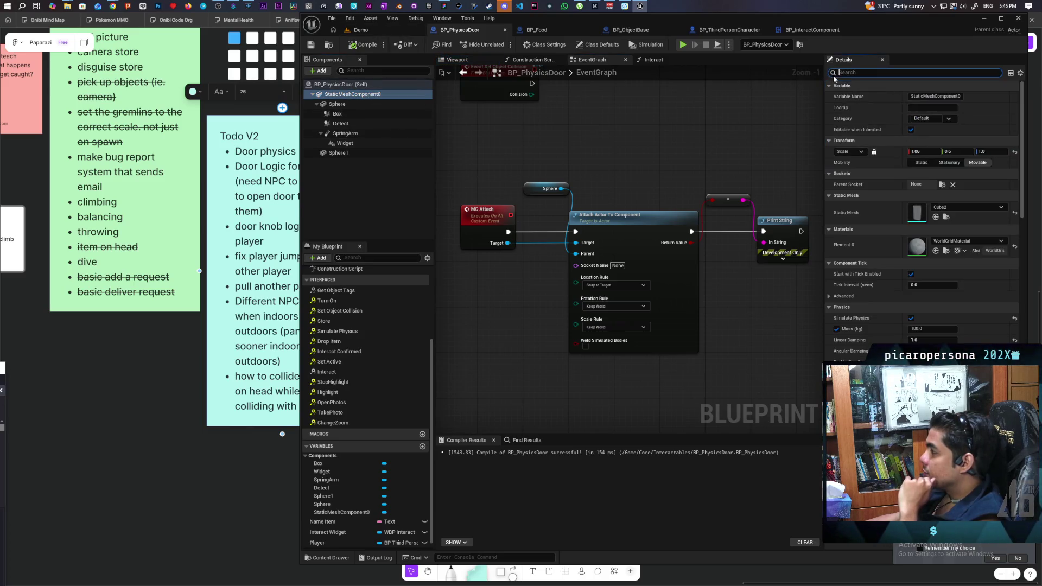
# Turn off Simulate Physics on the door mesh, save the blueprint, and return to the Demo level.
pyautogui.click(911, 319)
pyautogui.click(364, 45)
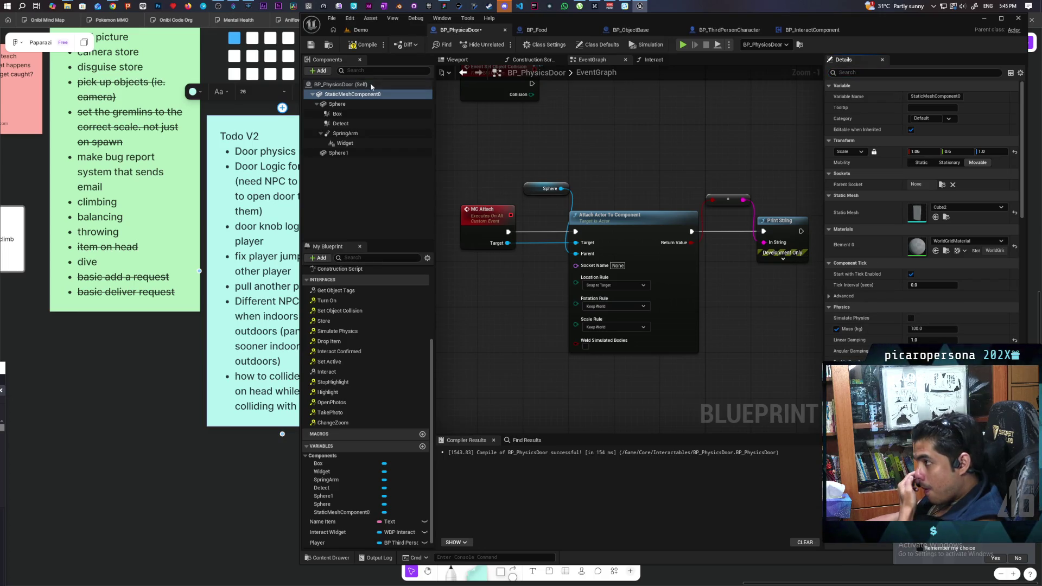
pyautogui.click(311, 45)
pyautogui.click(361, 29)
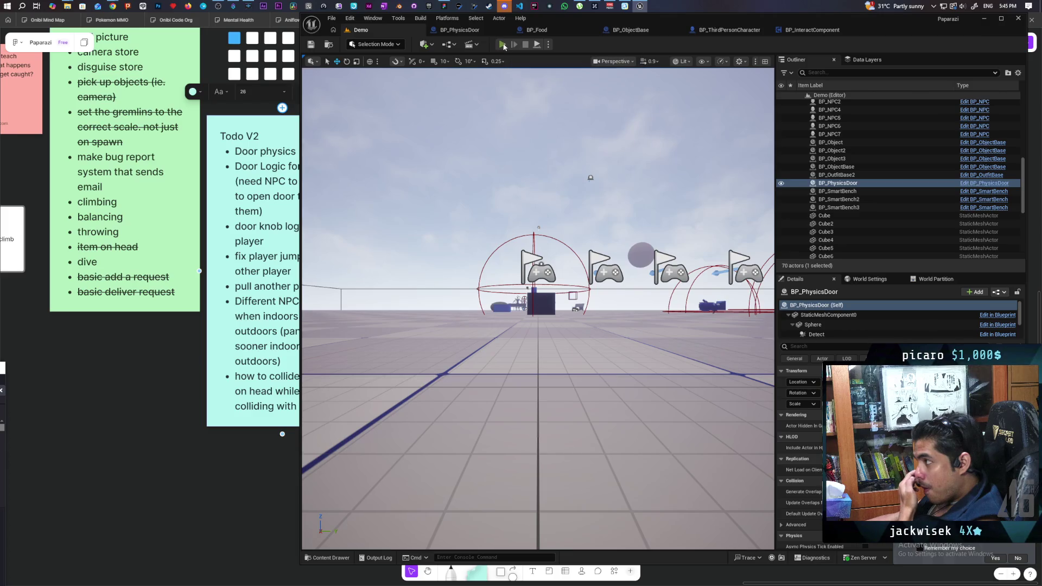
pyautogui.click(502, 44)
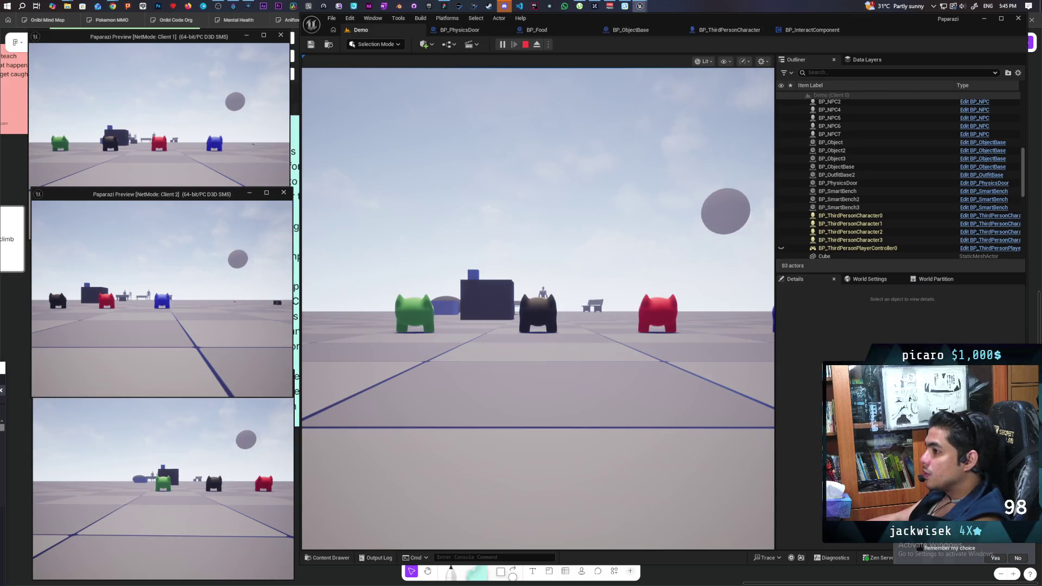
pyautogui.click(247, 137)
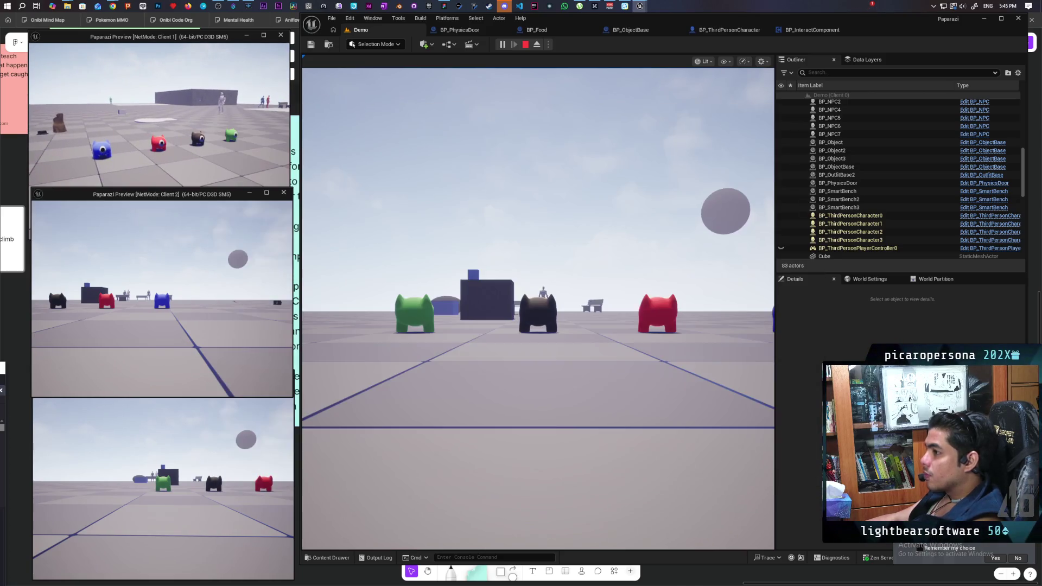
pyautogui.click(165, 228)
pyautogui.press('w')
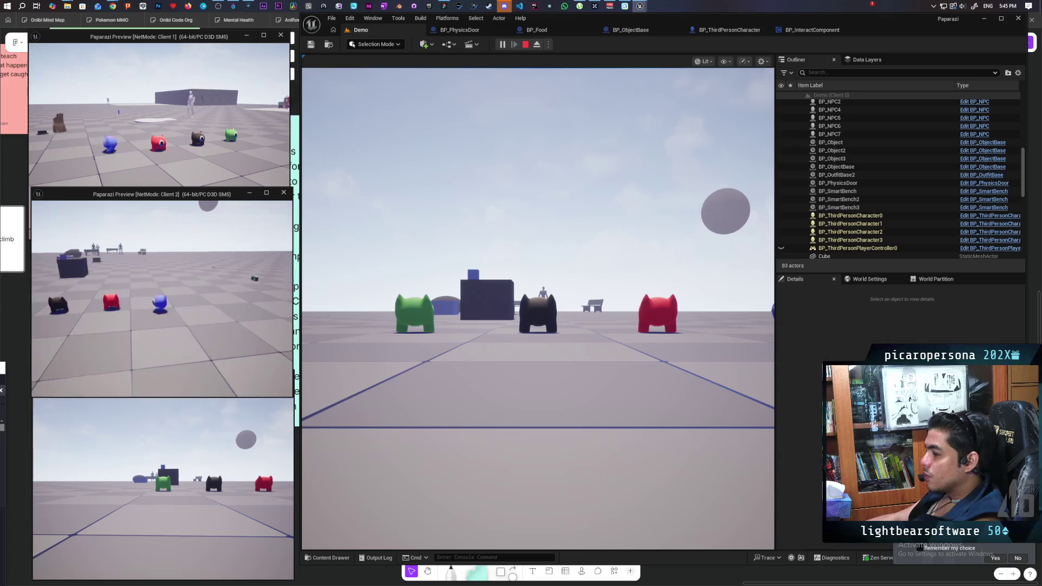
pyautogui.press('e')
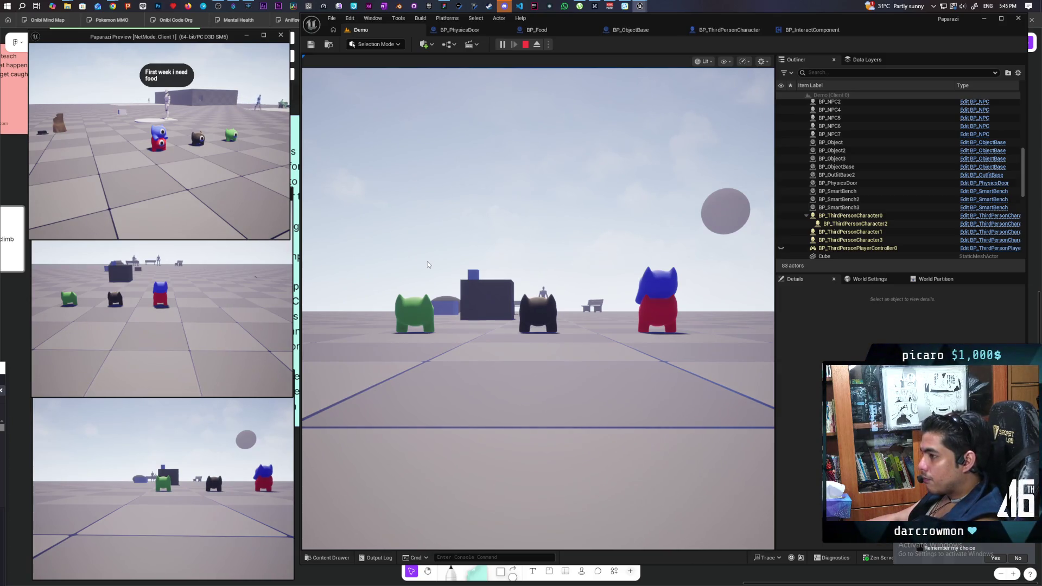
pyautogui.press('w')
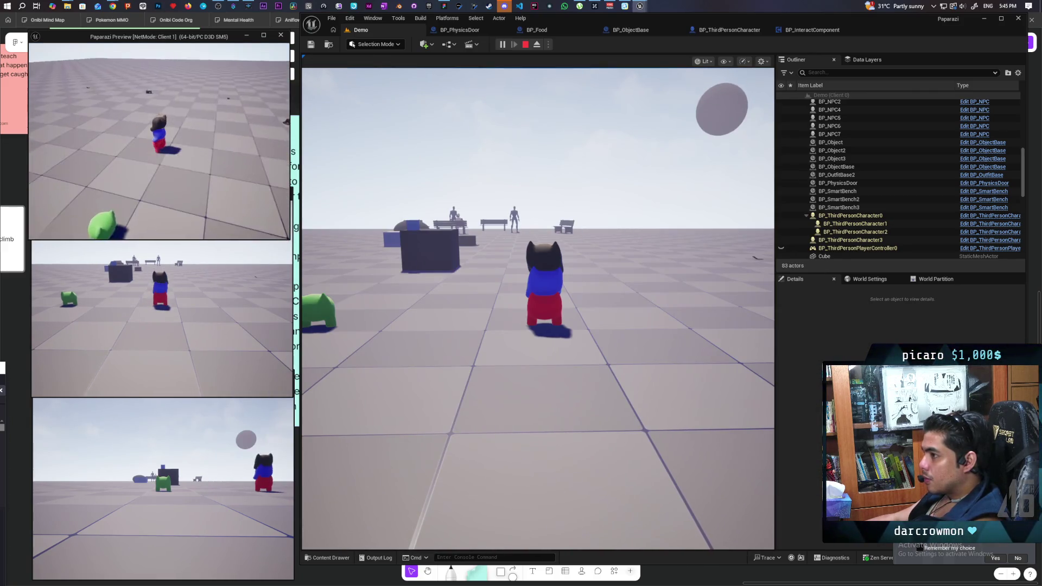
pyautogui.click(537, 303)
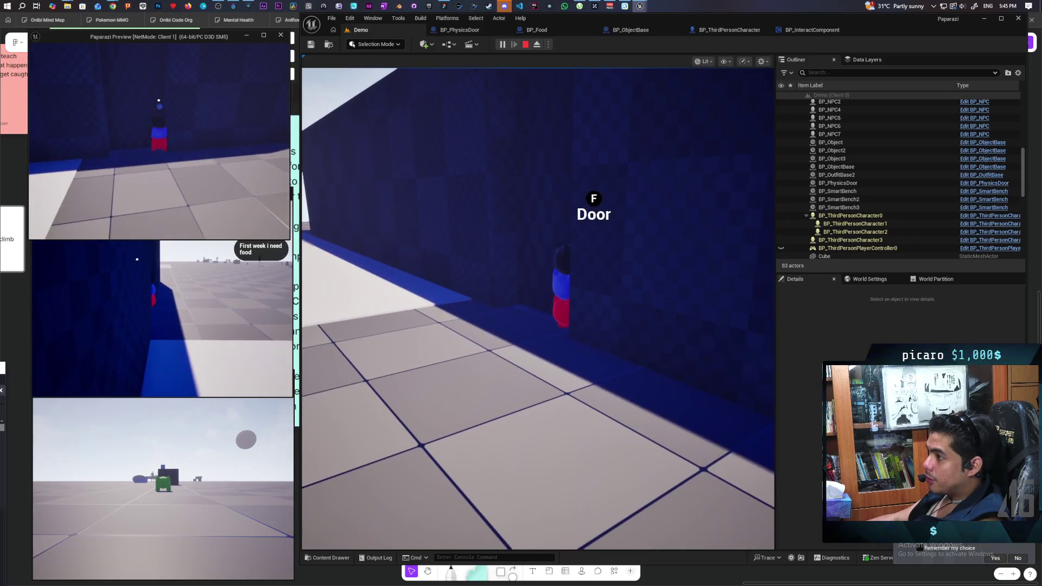
pyautogui.click(446, 155)
pyautogui.press('f')
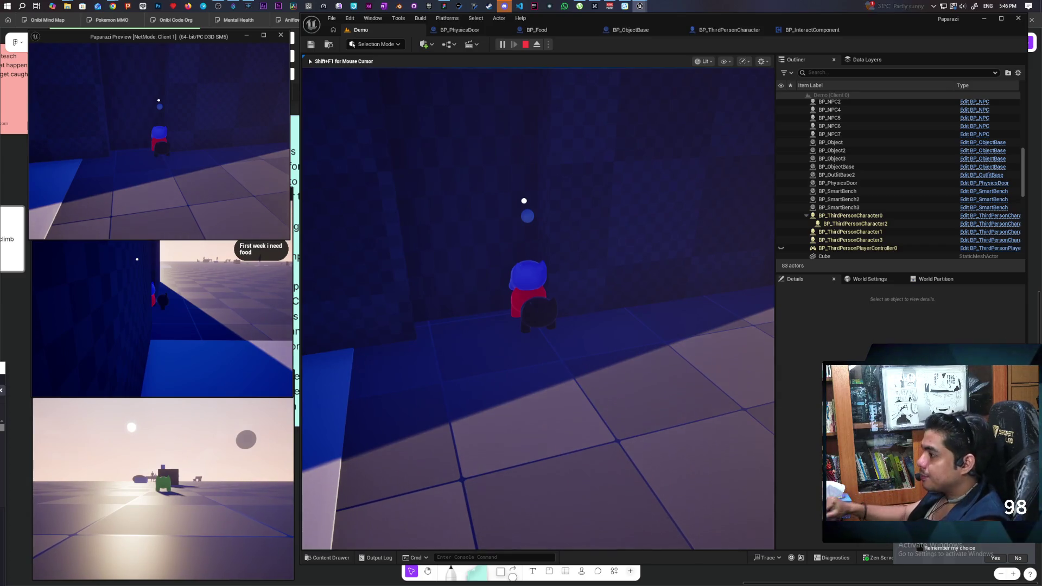
pyautogui.press('Escape')
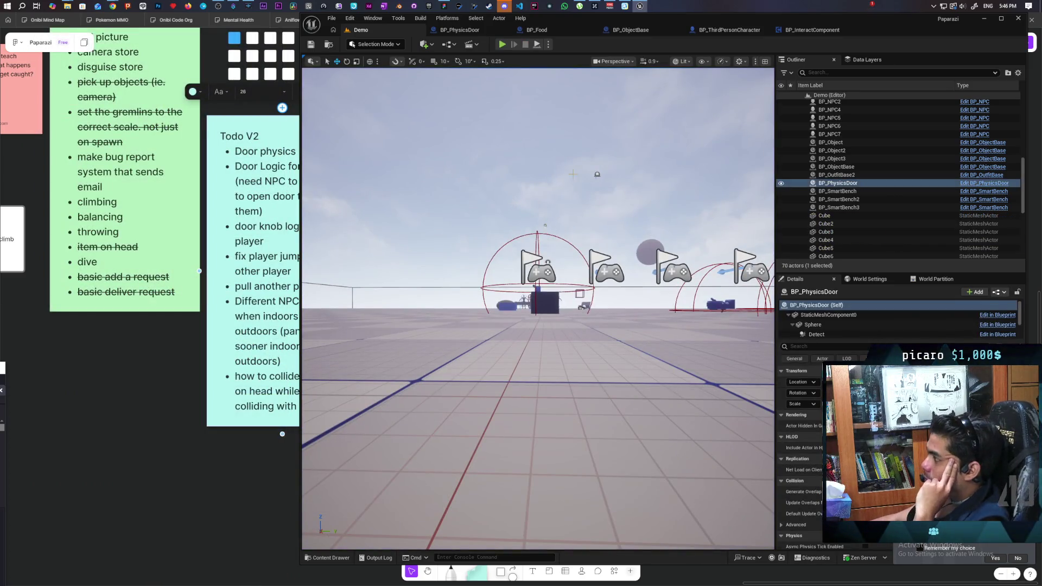
# Switch to the BP_PhysicsDoor blueprint to show its event graph.
pyautogui.click(461, 34)
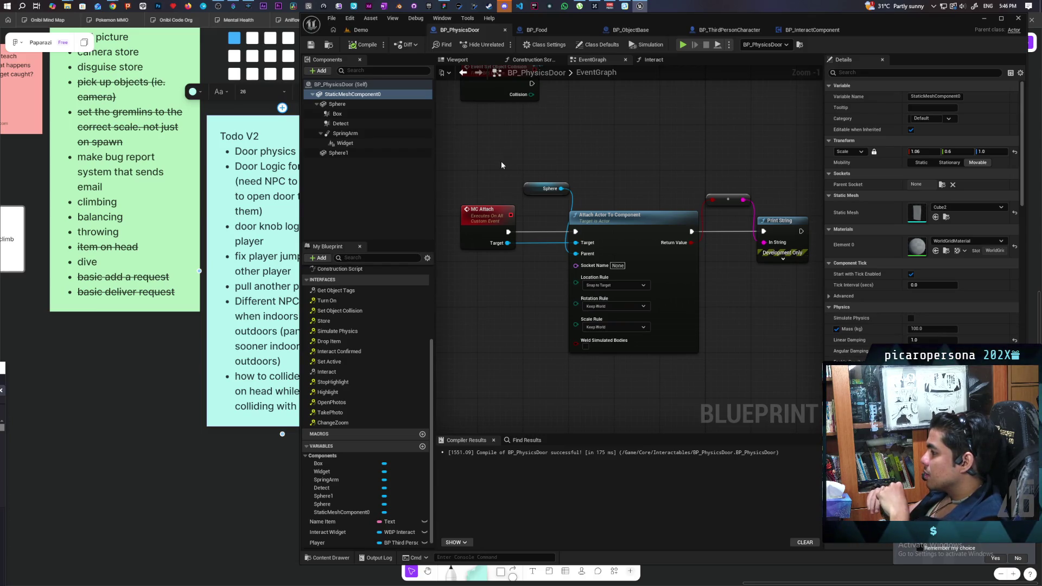
# Enable Weld Simulated Bodies on Attach Actor To Component and compile.
pyautogui.click(585, 346)
pyautogui.click(363, 45)
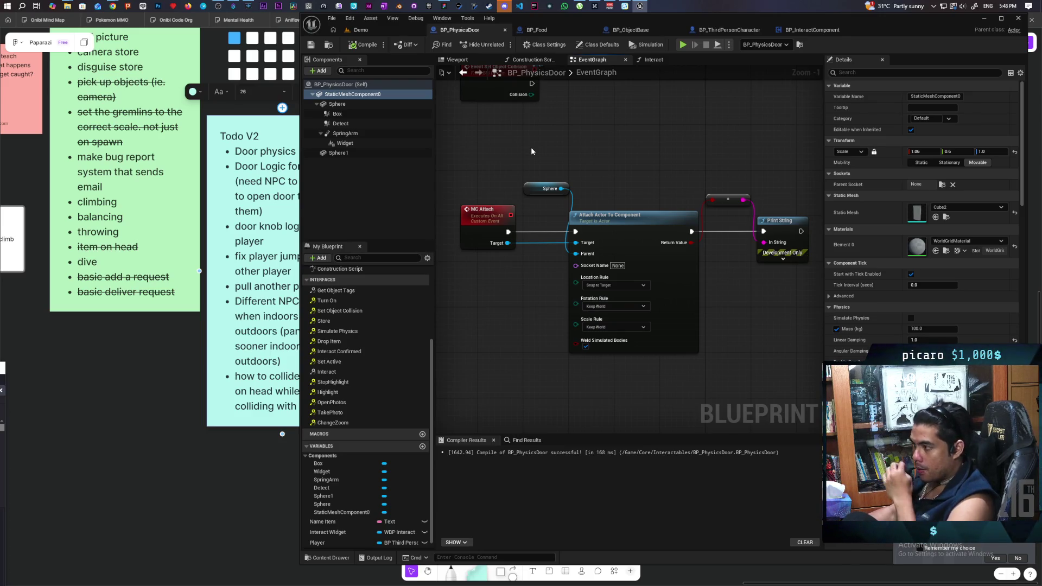
# Filter the Sphere component's Details by 'compo', untick Component Replicates, and clear the filter.
pyautogui.click(530, 187)
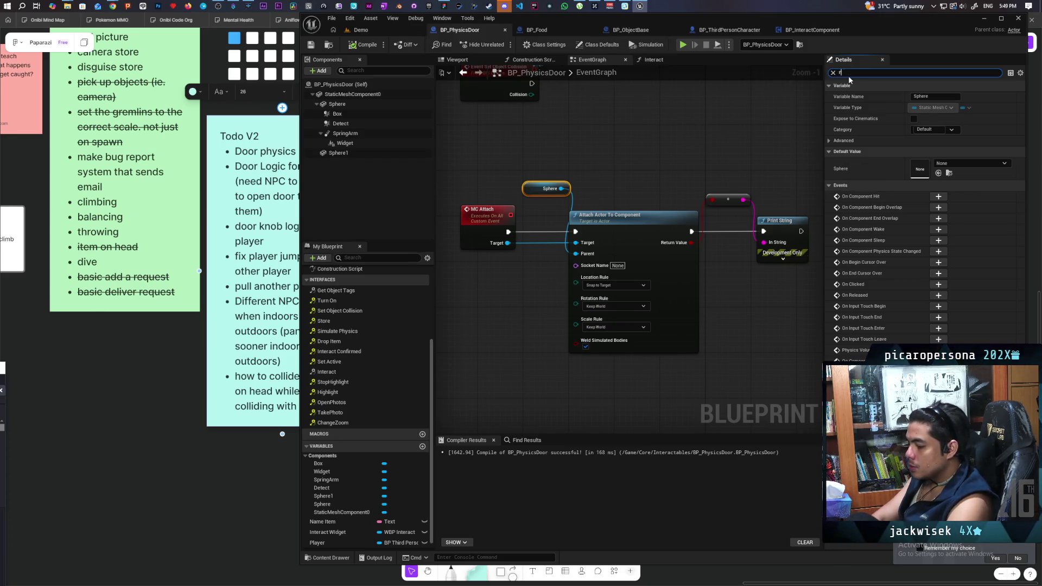
pyautogui.write('epl')
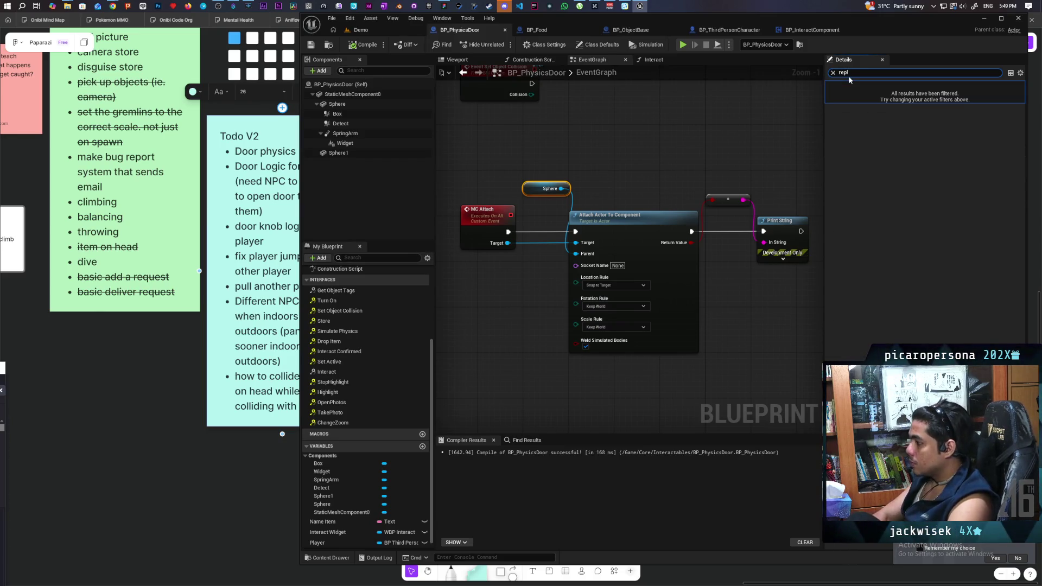
pyautogui.press('BackSpace')
pyautogui.write('compo')
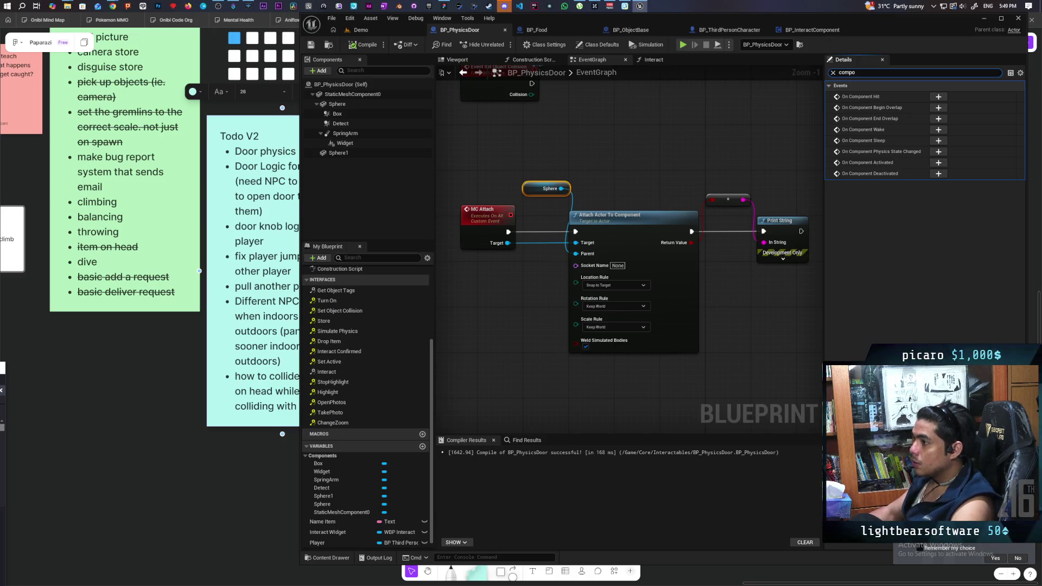
pyautogui.click(337, 104)
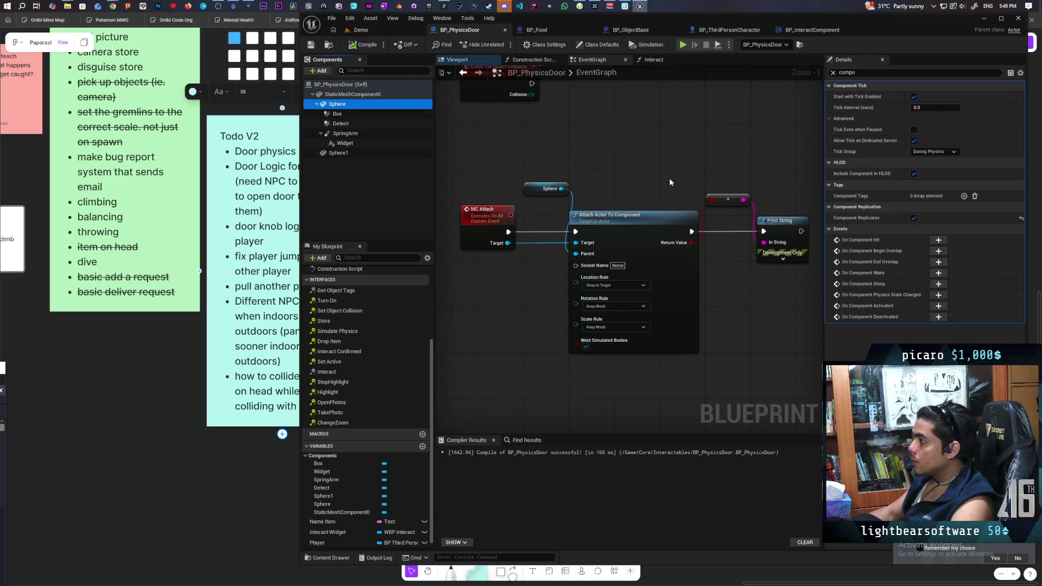
pyautogui.click(913, 218)
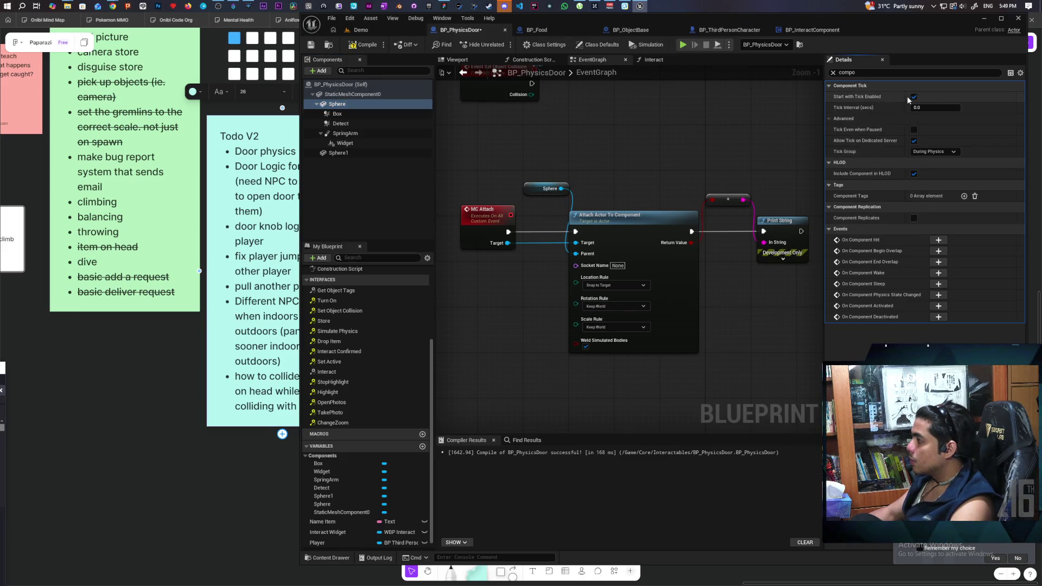
pyautogui.click(833, 73)
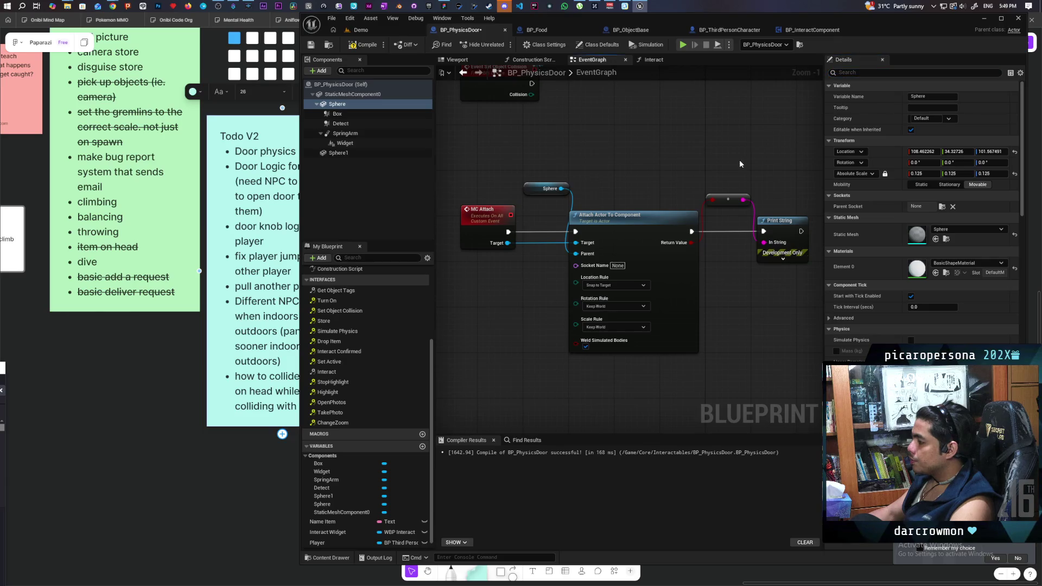
pyautogui.moveTo(739, 159)
pyautogui.mouseDown()
pyautogui.moveTo(677, 145)
pyautogui.moveTo(692, 156)
pyautogui.mouseUp()
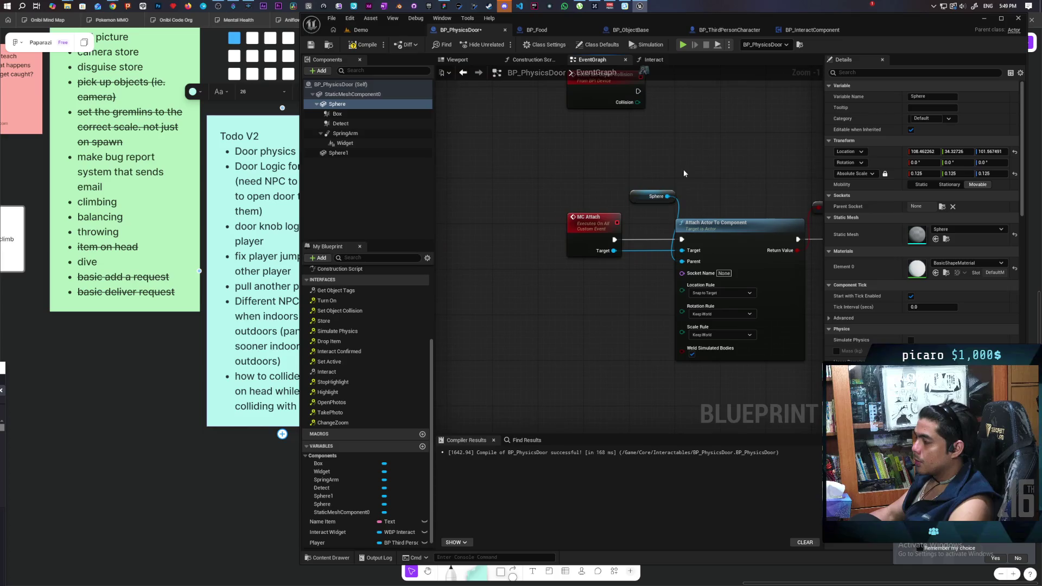
# Add an Attach Component To Component node from the Sphere pin and place it above the existing attach node.
pyautogui.moveTo(646, 201)
pyautogui.mouseDown()
pyautogui.moveTo(594, 188)
pyautogui.moveTo(653, 170)
pyautogui.mouseUp()
pyautogui.write('attach')
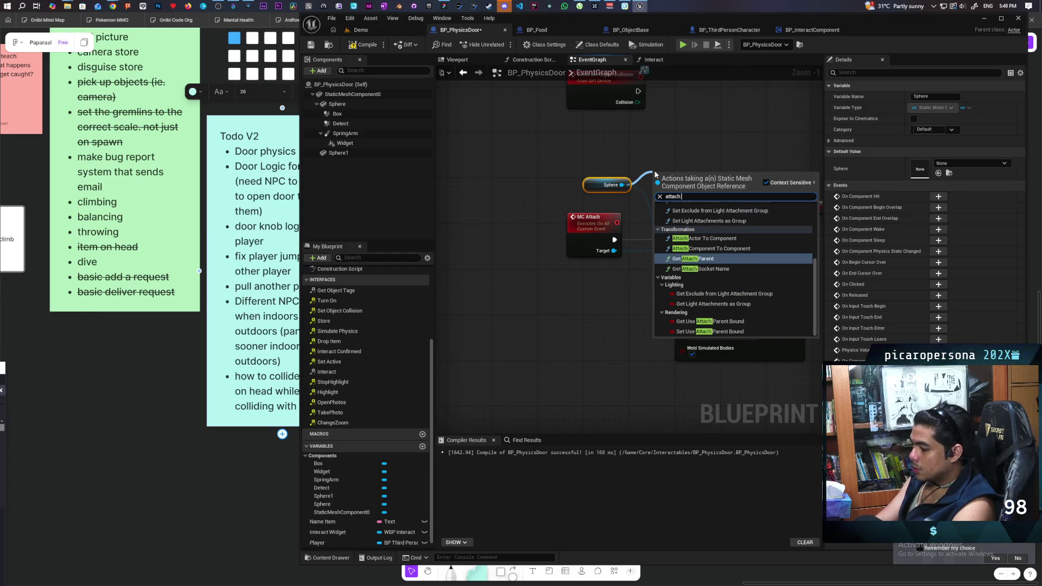
pyautogui.write(' compo')
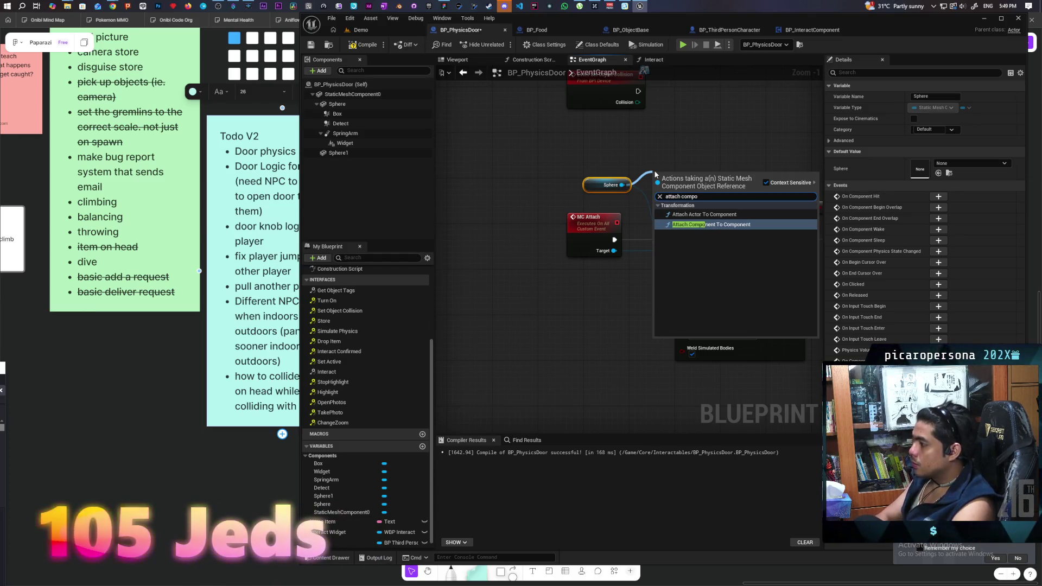
pyautogui.press('Return')
pyautogui.moveTo(653, 170); pyautogui.dragTo(725, 109)
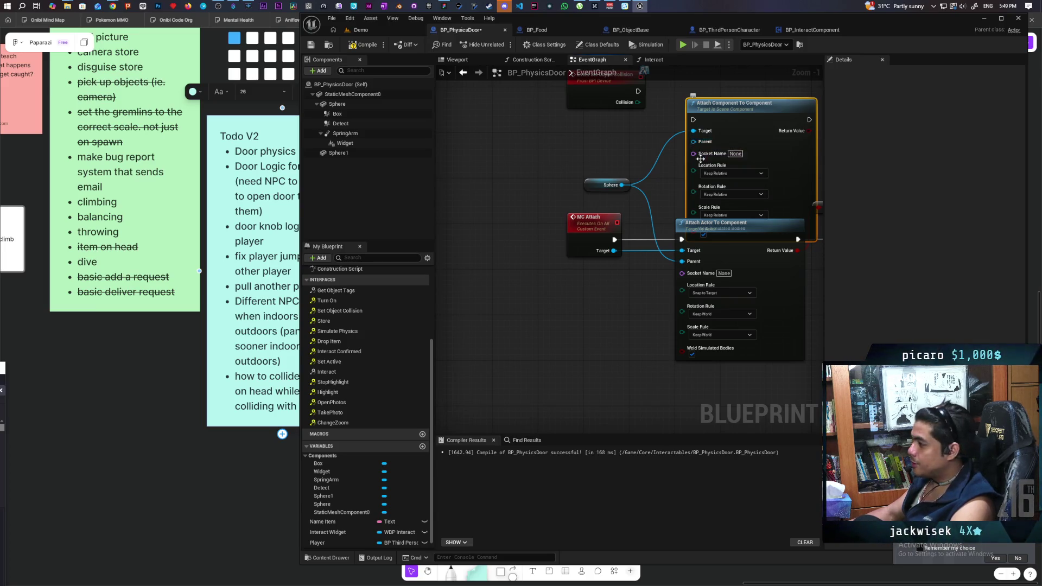
pyautogui.moveTo(700, 143)
pyautogui.mouseDown()
pyautogui.moveTo(597, 227)
pyautogui.moveTo(645, 188)
pyautogui.mouseUp()
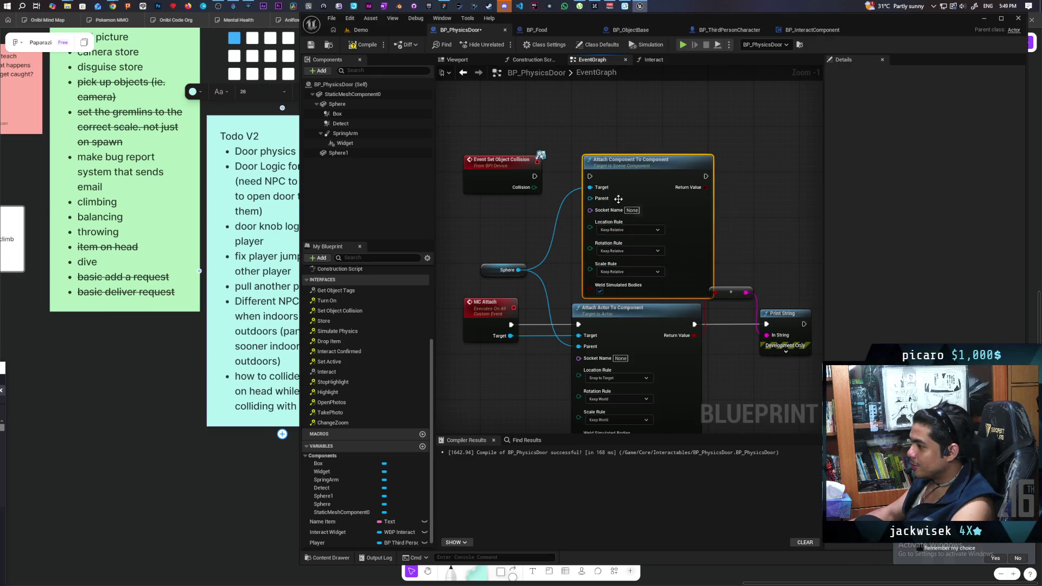
pyautogui.moveTo(557, 267)
pyautogui.mouseDown()
pyautogui.moveTo(603, 249)
pyautogui.moveTo(636, 182)
pyautogui.moveTo(619, 179)
pyautogui.mouseUp()
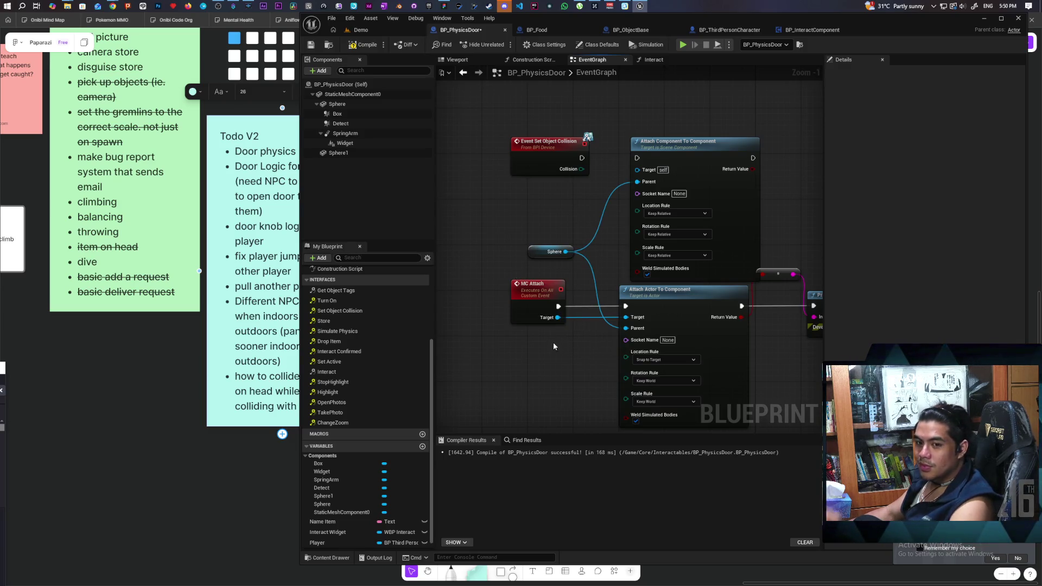
# Remove MC Attach's Target input and wire its Target into the new attach node.
pyautogui.keyDown('alt'); pyautogui.click(587, 317); pyautogui.keyUp('alt')
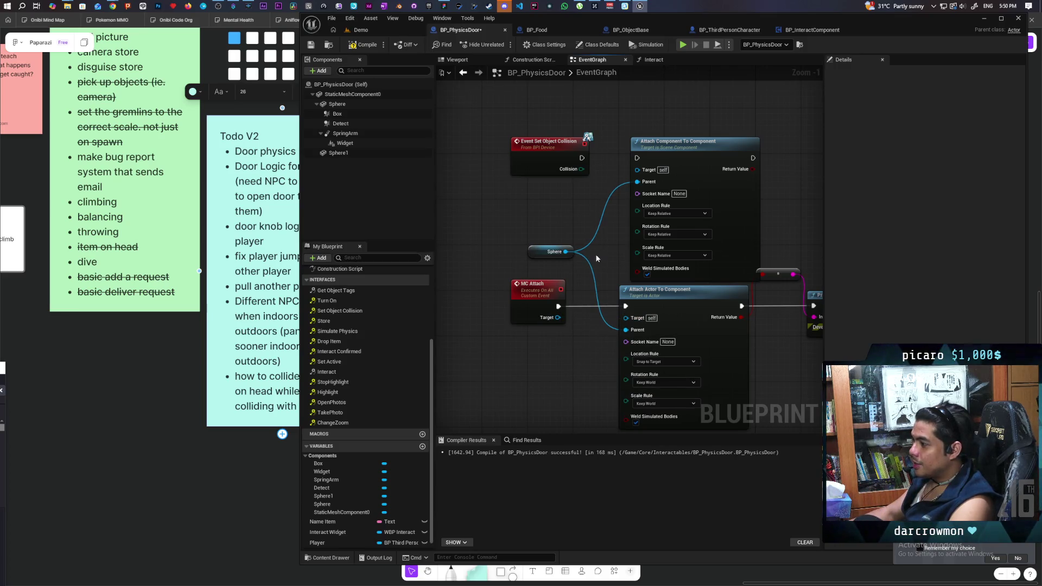
pyautogui.click(534, 318)
pyautogui.click(1021, 196)
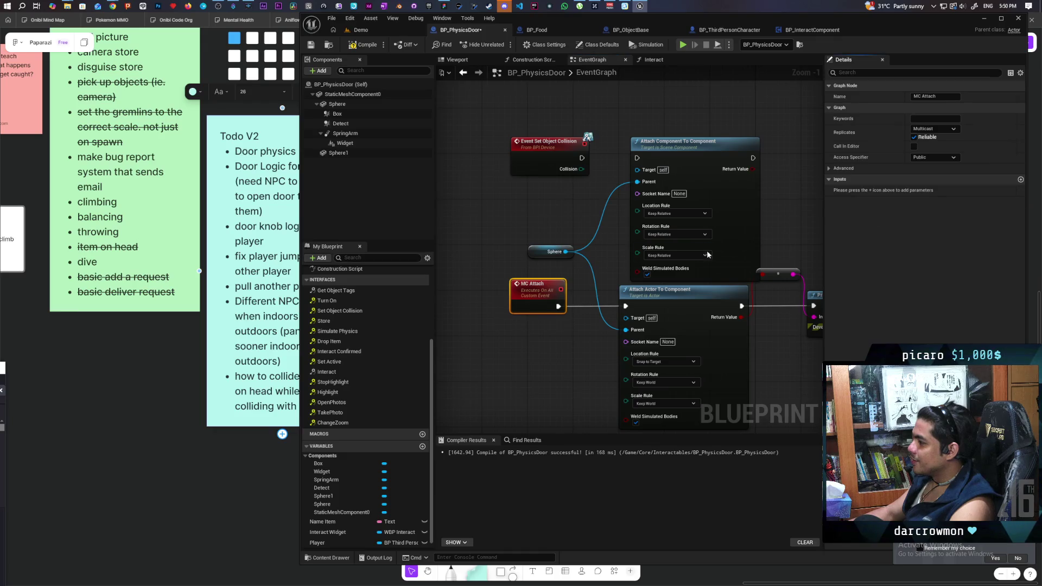
pyautogui.moveTo(638, 170)
pyautogui.mouseDown()
pyautogui.moveTo(568, 325)
pyautogui.moveTo(540, 309)
pyautogui.moveTo(638, 158)
pyautogui.mouseUp()
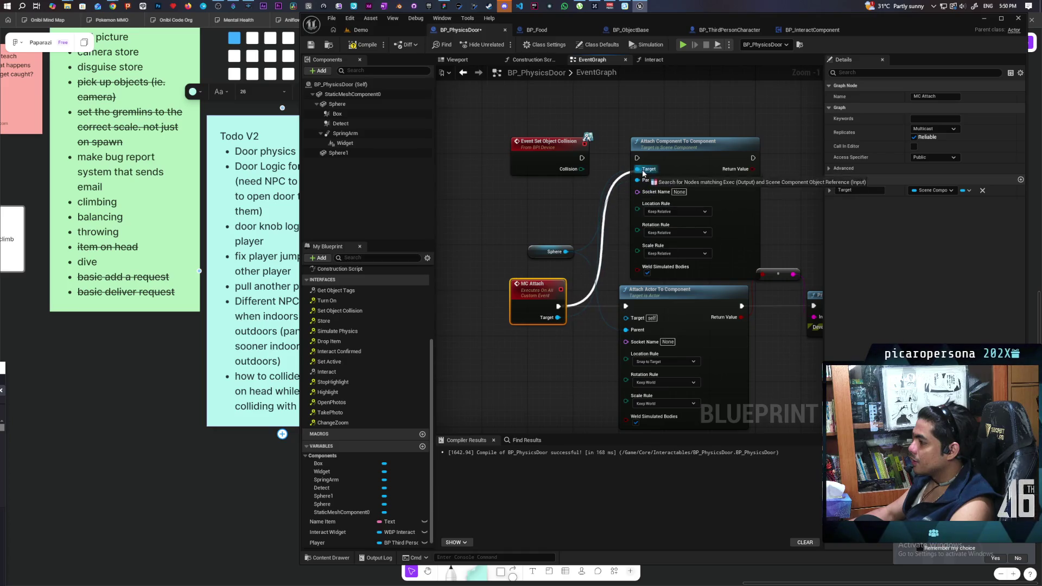
# Set rules to Snap to Target / Keep World / Keep World and chain the attach into Print String.
pyautogui.click(622, 193)
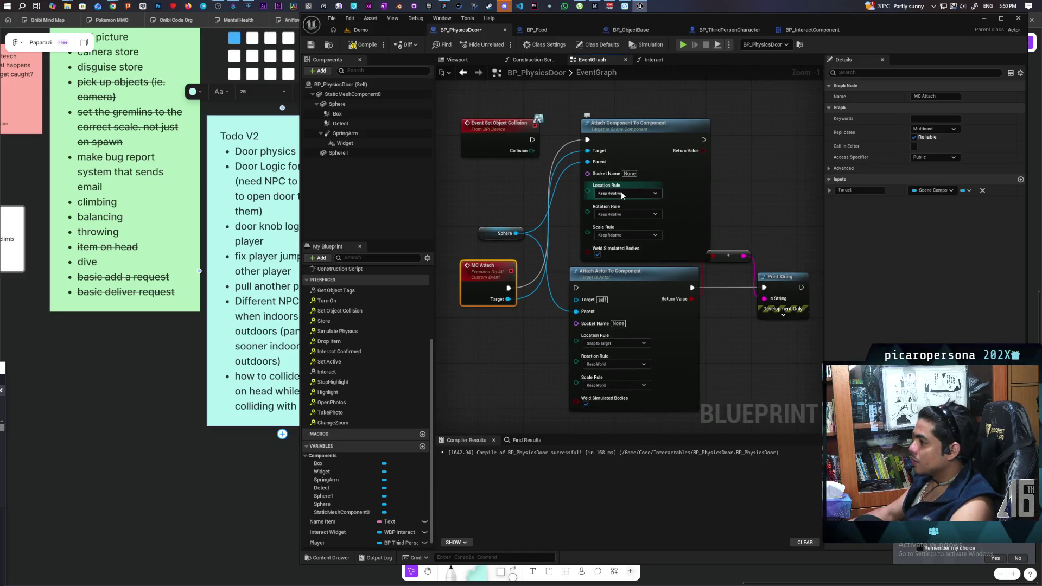
pyautogui.click(619, 219)
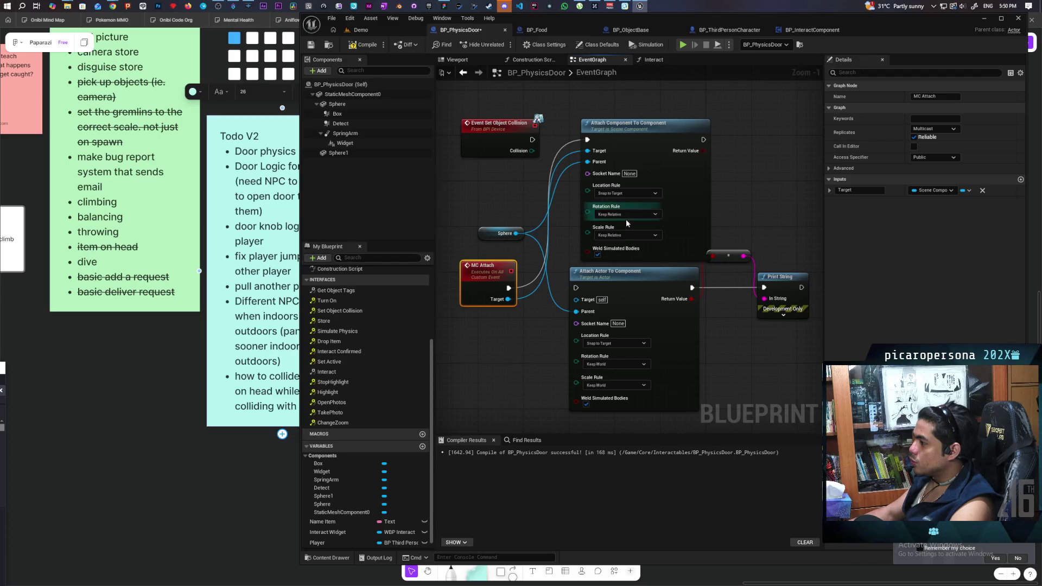
pyautogui.click(634, 215)
pyautogui.click(624, 233)
pyautogui.click(626, 234)
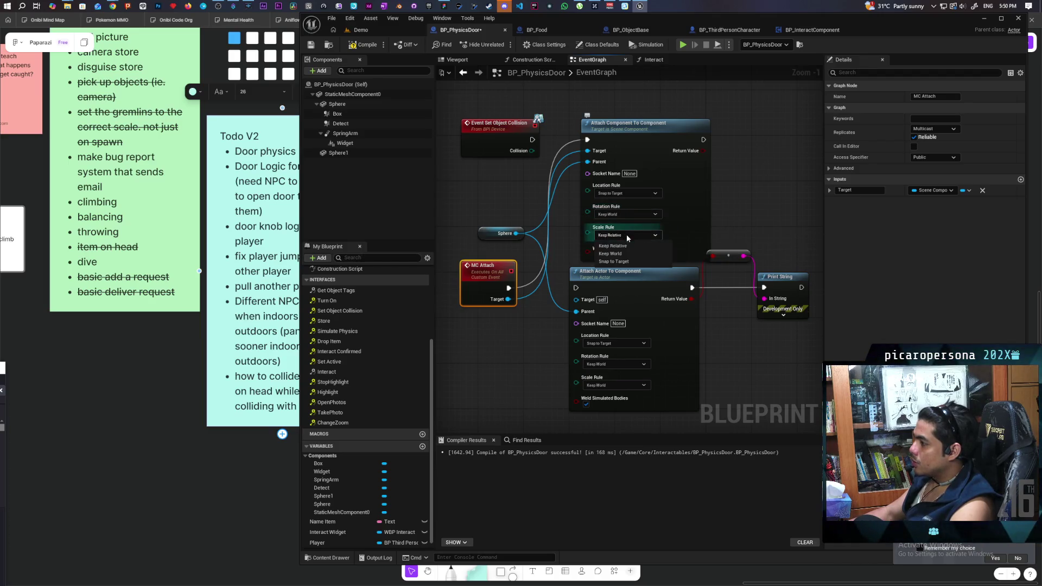
pyautogui.moveTo(703, 140); pyautogui.dragTo(764, 288)
pyautogui.moveTo(702, 151); pyautogui.dragTo(713, 255)
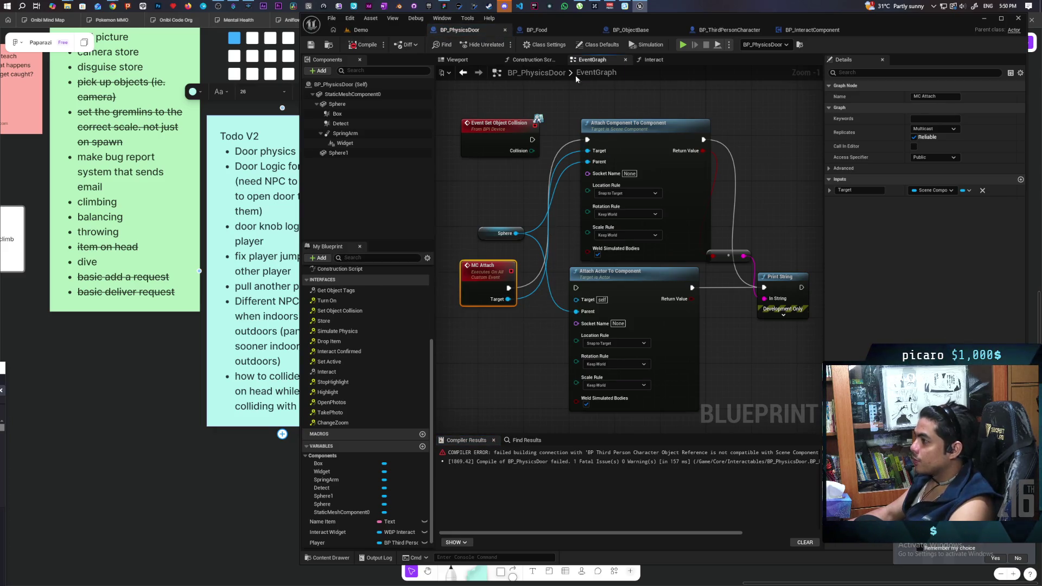
# In the Interact graph, wire a Get Mesh from SET Player into MC Attach's Target, recompile, then return to Demo.
pyautogui.click(651, 59)
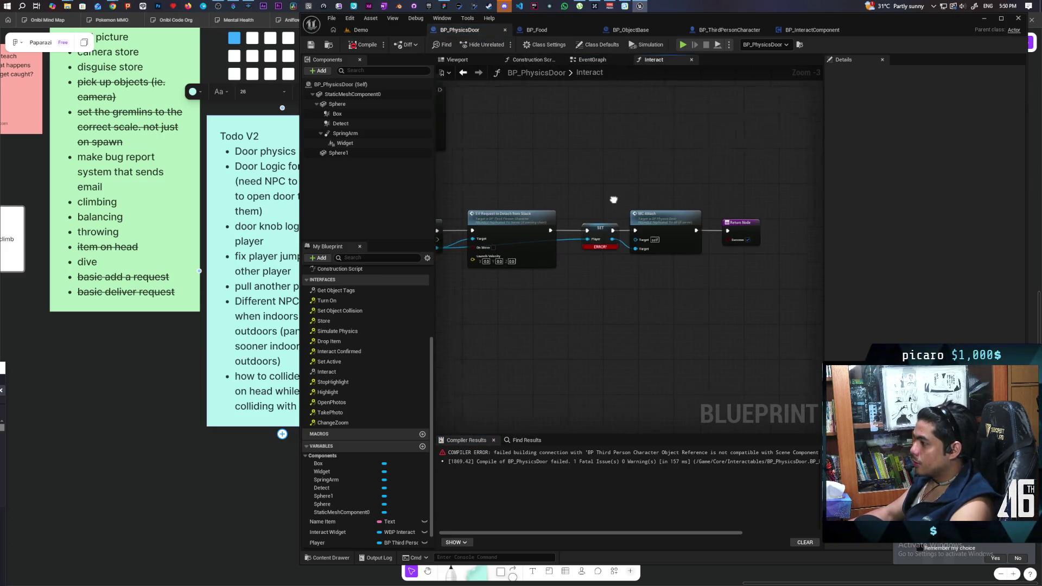
pyautogui.scroll(3, 613, 199)
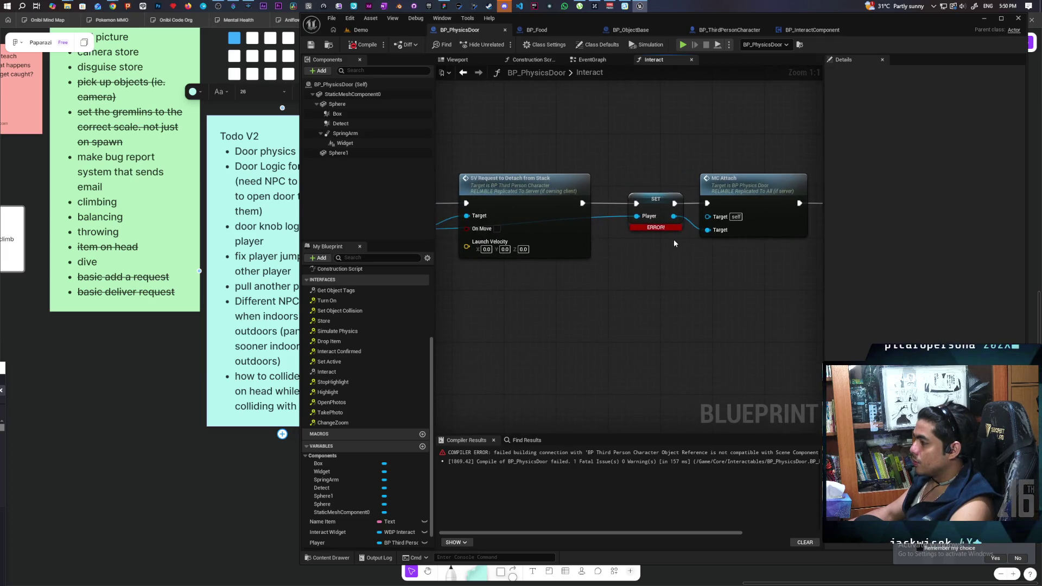
pyautogui.moveTo(674, 243); pyautogui.dragTo(610, 235)
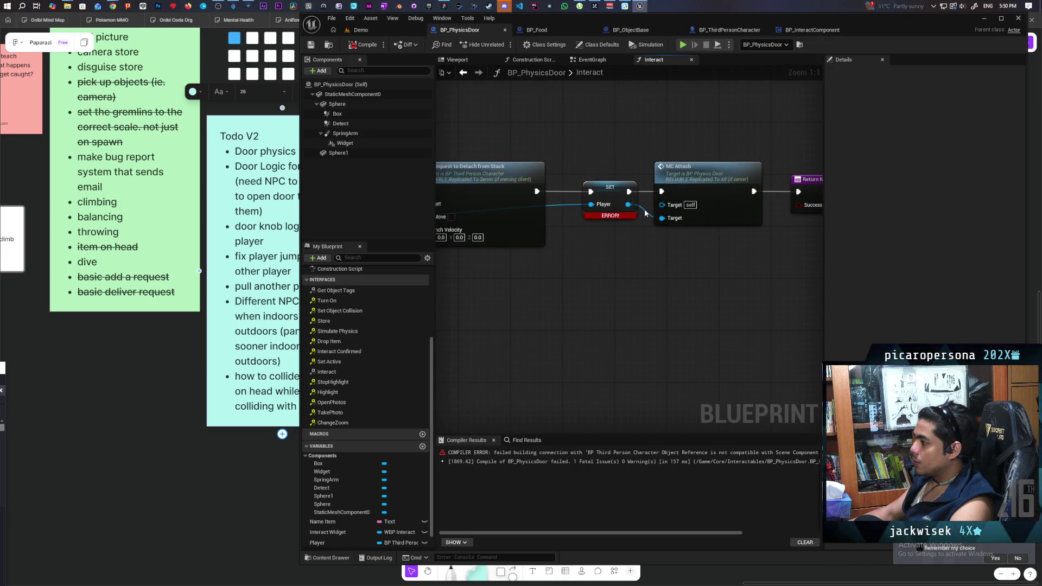
pyautogui.click(363, 44)
pyautogui.moveTo(628, 204); pyautogui.dragTo(611, 279)
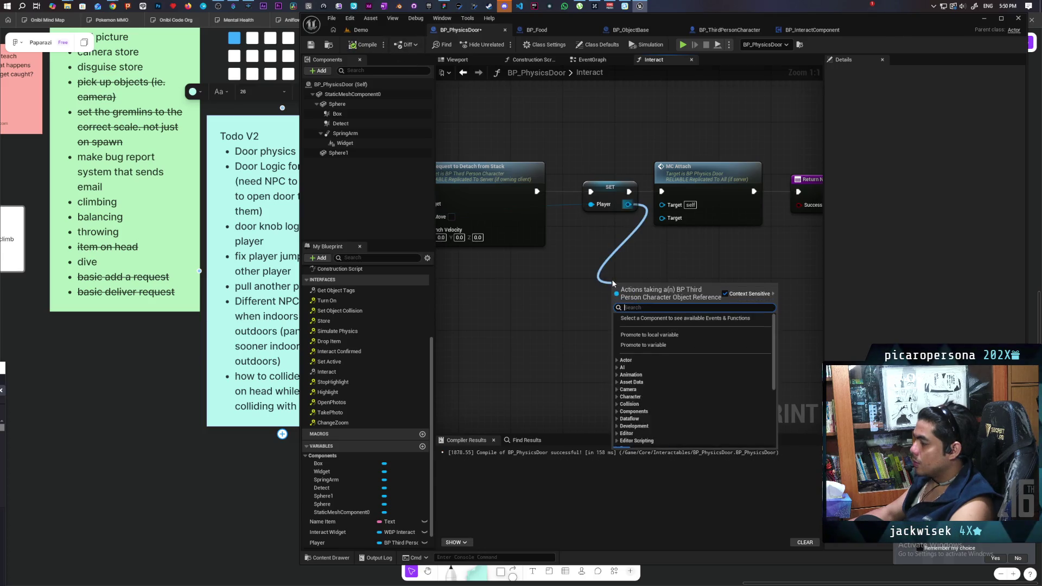
pyautogui.write('get mesh')
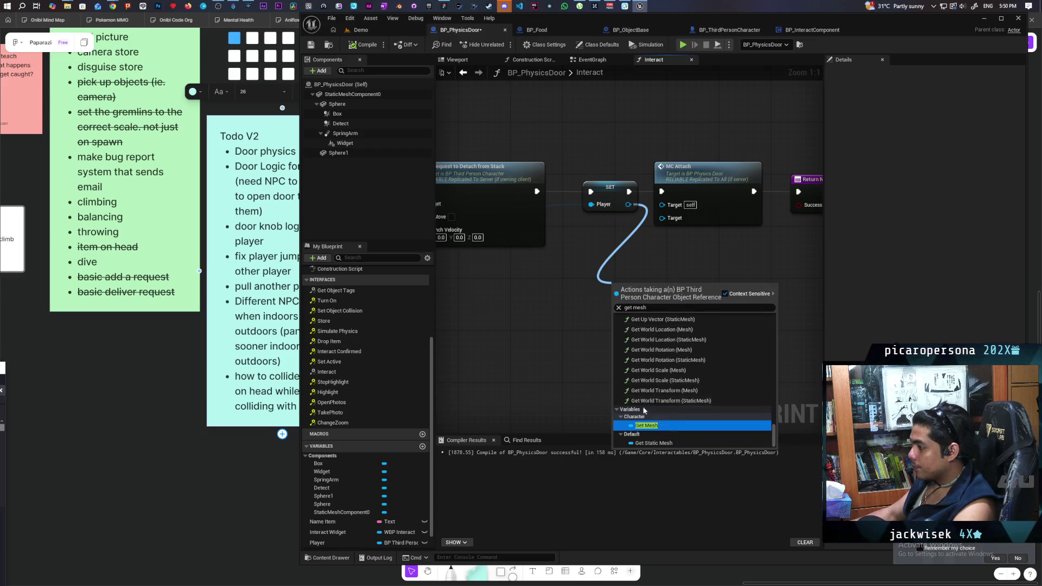
pyautogui.click(656, 415)
pyautogui.moveTo(668, 286)
pyautogui.mouseDown()
pyautogui.moveTo(662, 218)
pyautogui.moveTo(632, 240)
pyautogui.mouseUp()
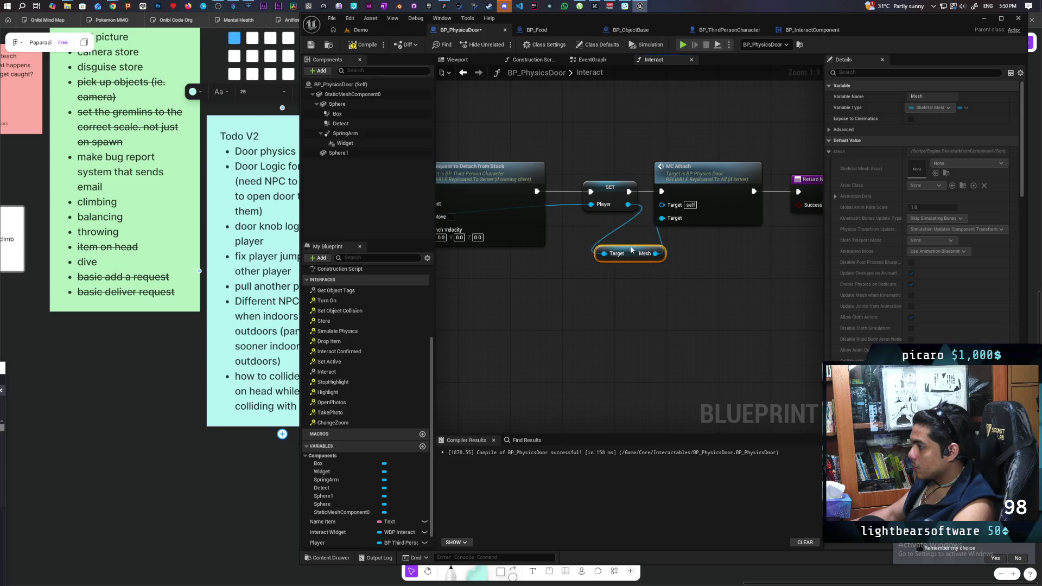
pyautogui.click(361, 30)
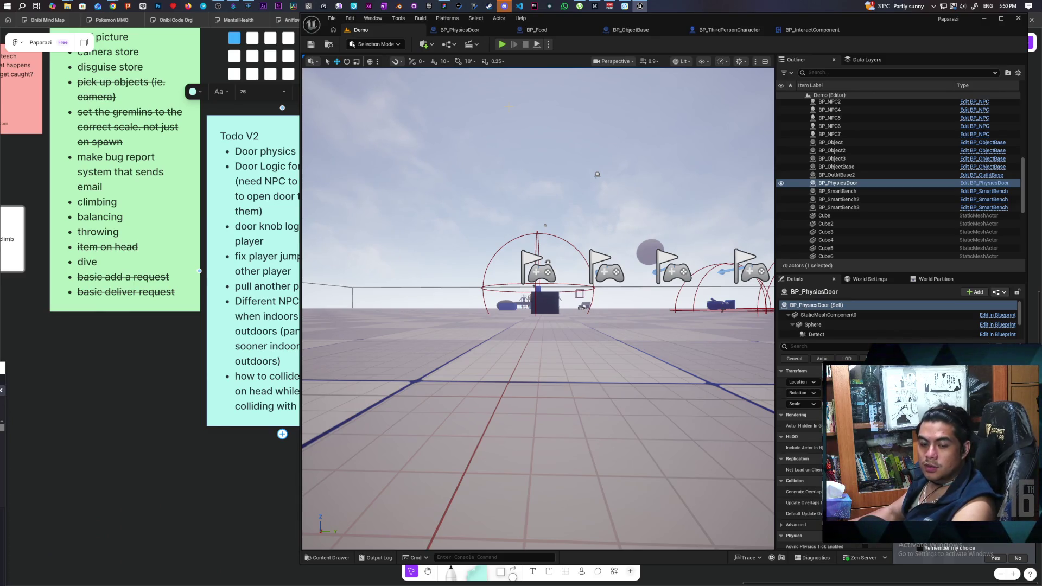
# Start a three-client Play session and walk the Client 2 and dog characters into a stack.
pyautogui.click(503, 45)
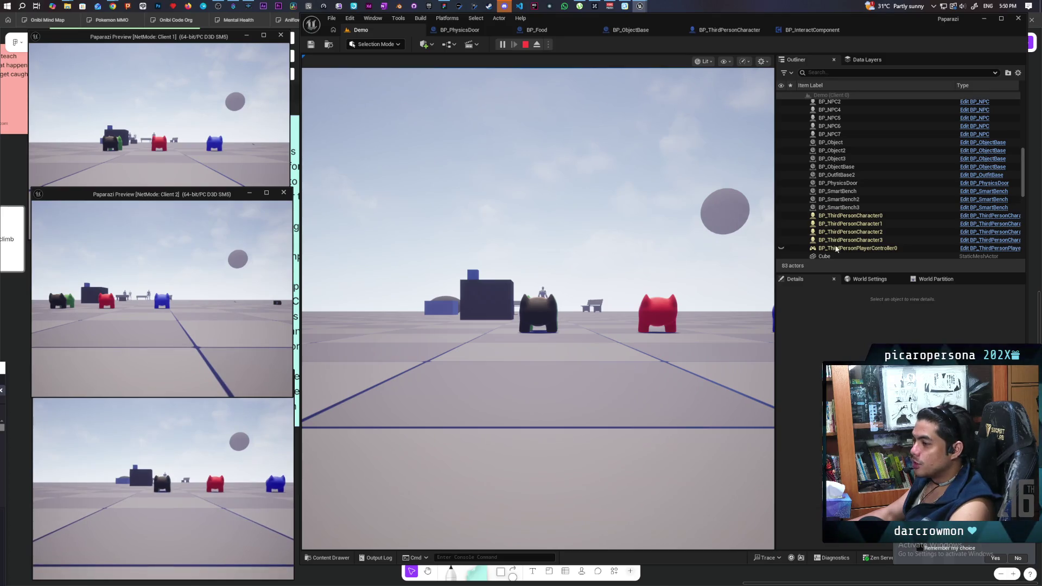
pyautogui.click(162, 298)
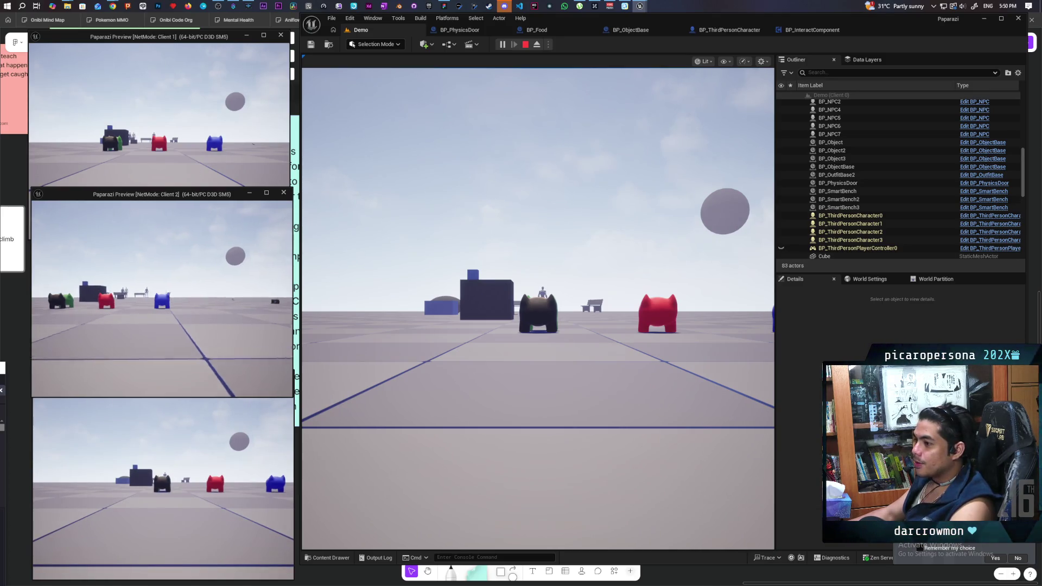
pyautogui.press('w')
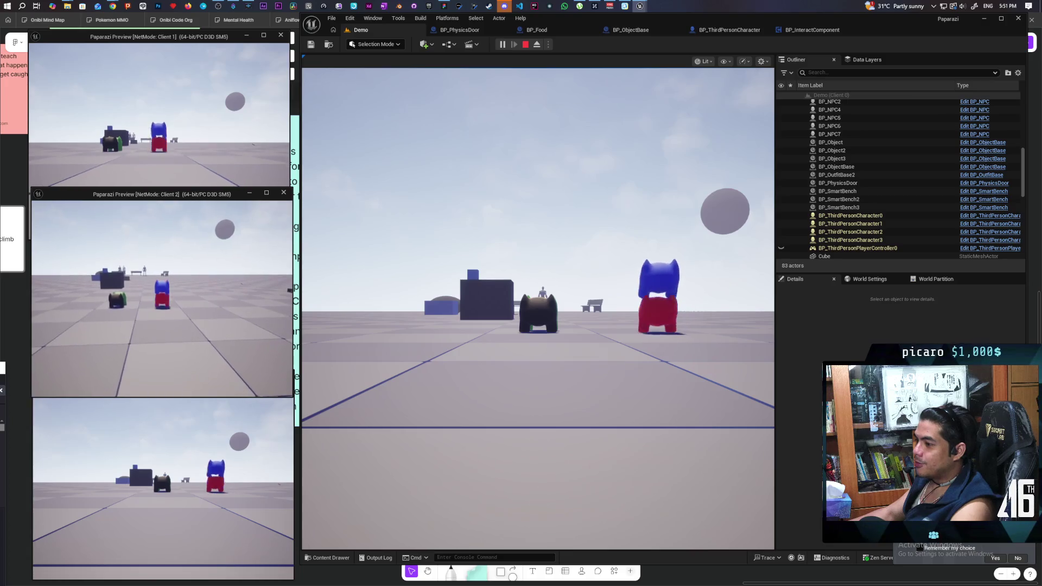
pyautogui.hotkey('alt', 'Tab')
pyautogui.press('w')
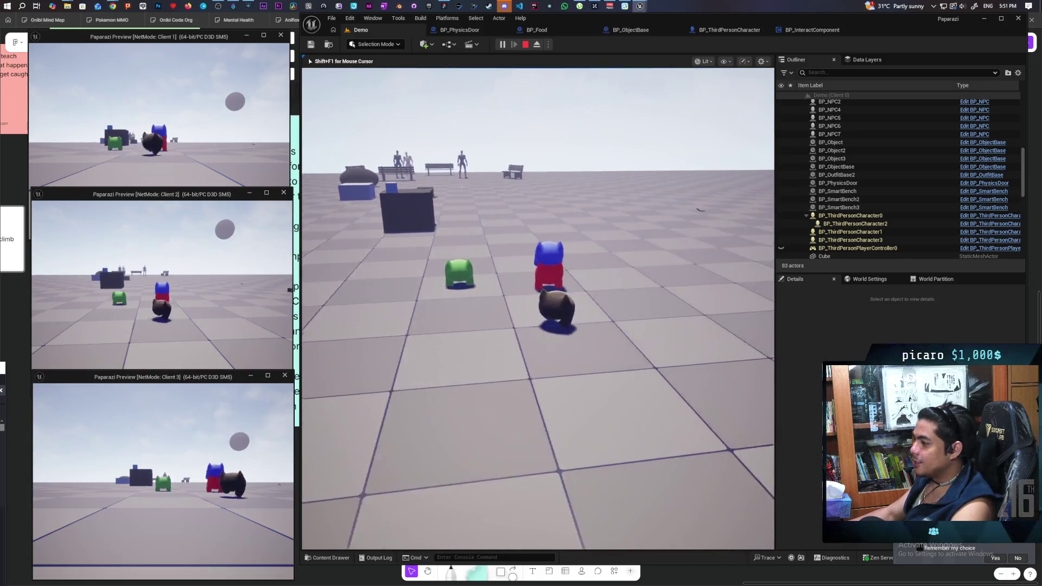
pyautogui.hotkey('alt', 'Tab')
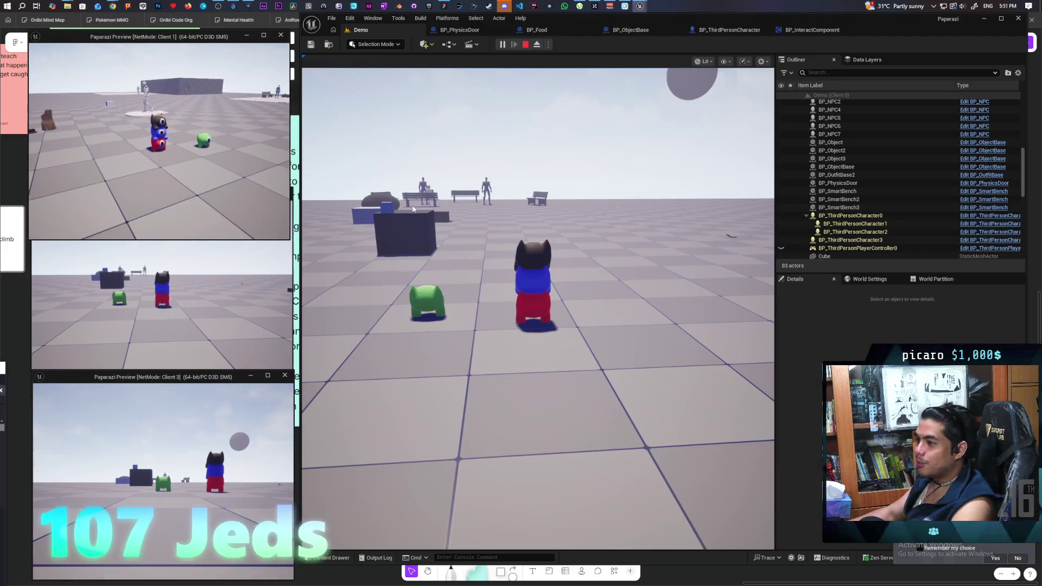
pyautogui.click(413, 209)
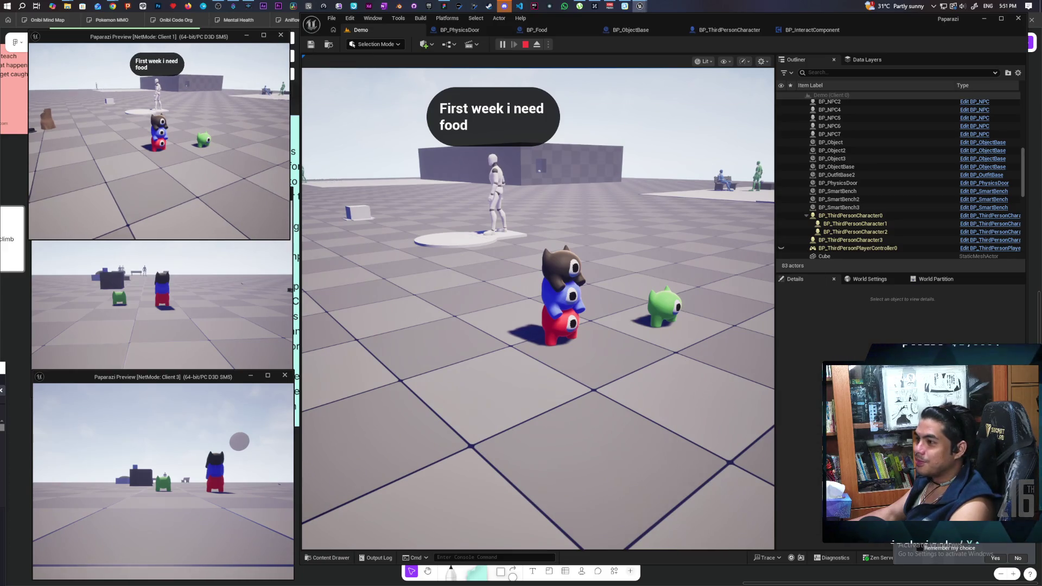
# Walk the stacked character past the NPC to the wall and press F to open the door.
pyautogui.press('w')
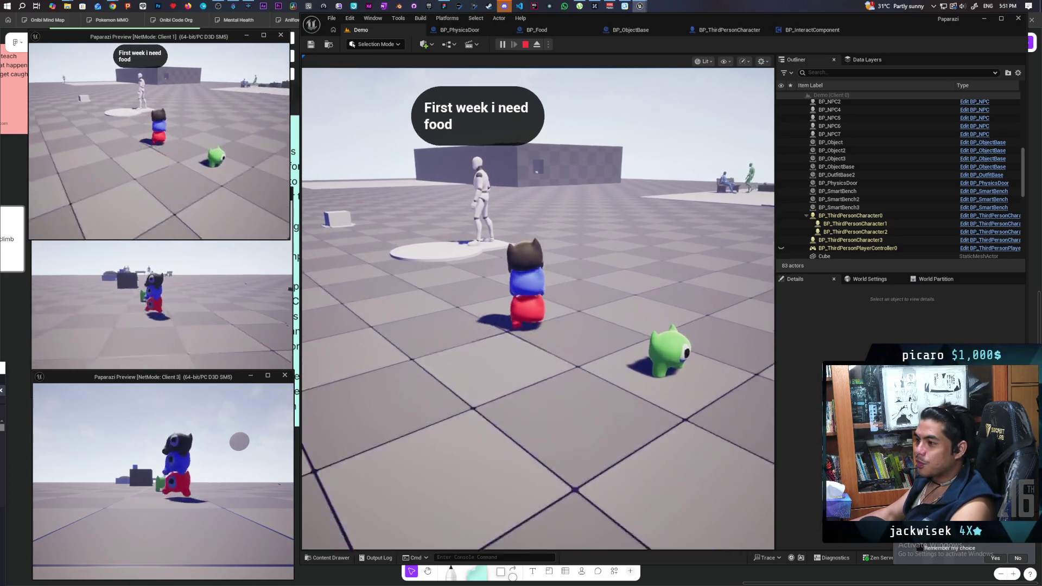
pyautogui.press('w')
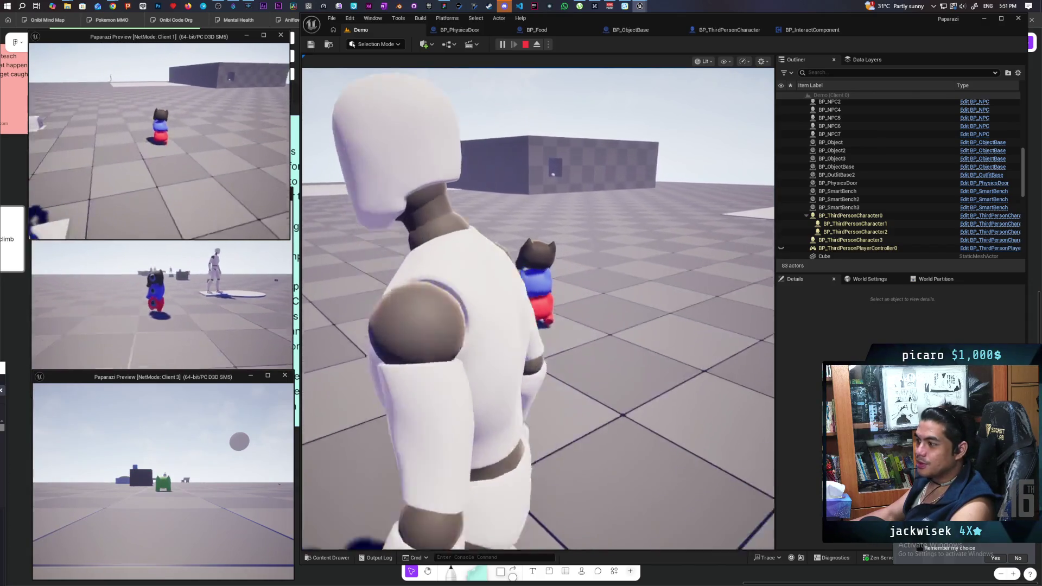
pyautogui.press('w')
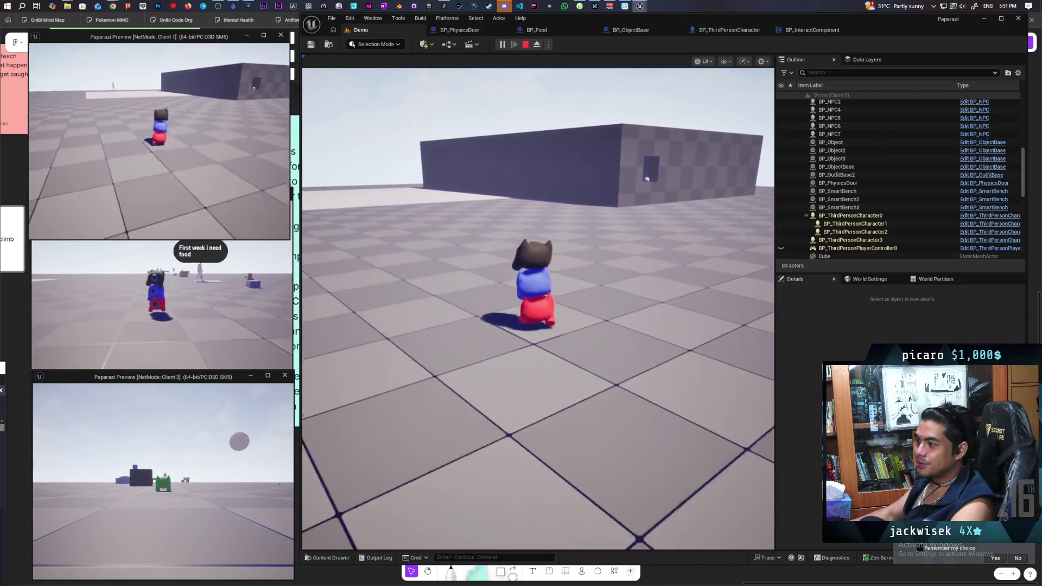
pyautogui.press('w')
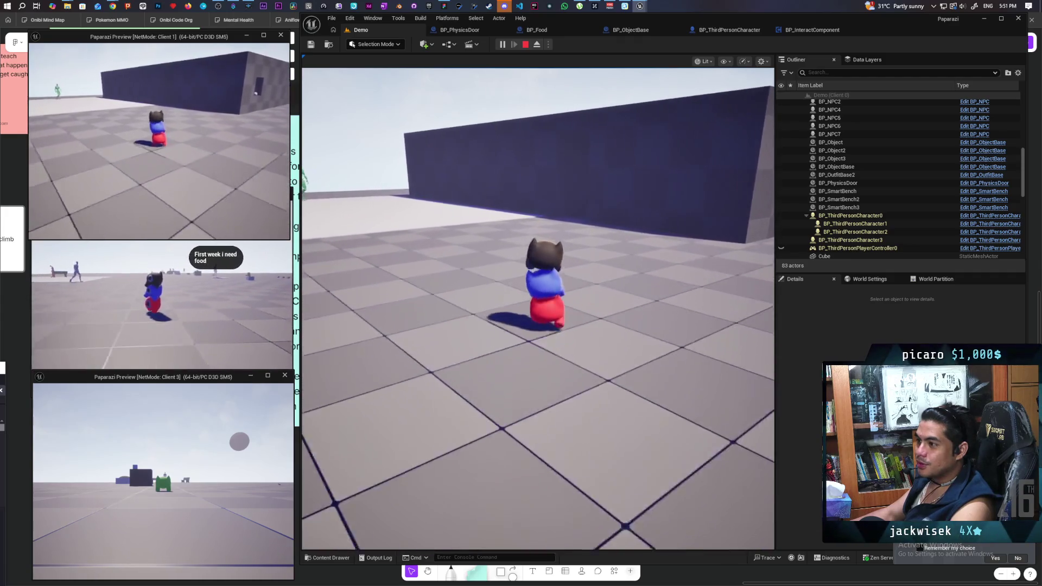
pyautogui.press('w')
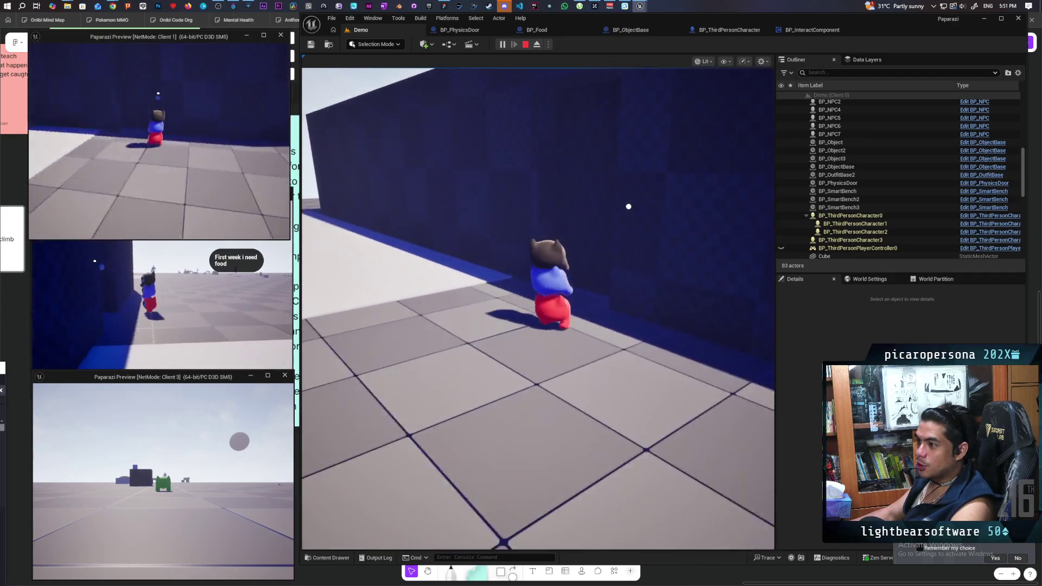
pyautogui.press('w')
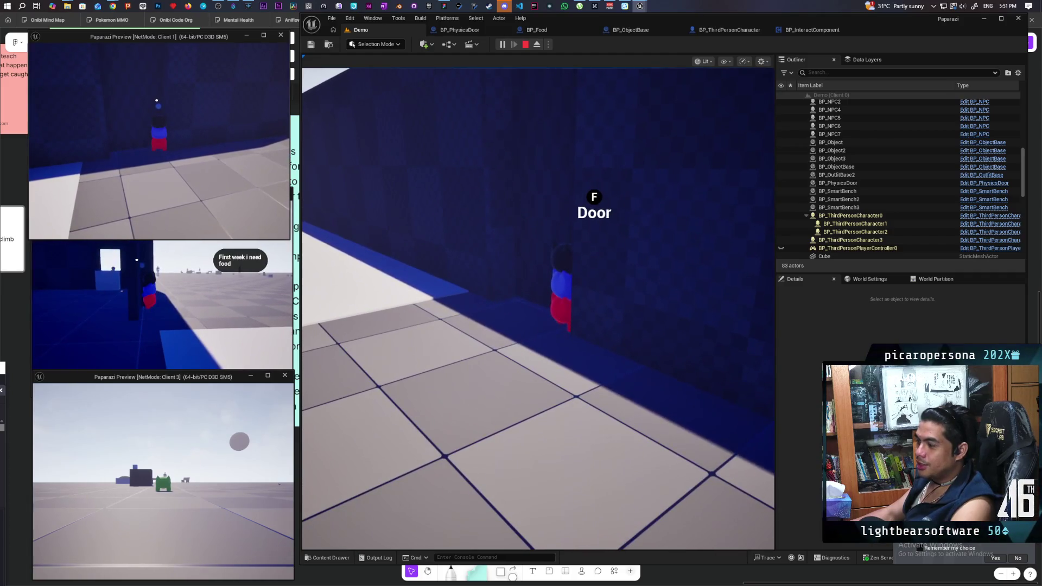
pyautogui.click(540, 168)
pyautogui.press('f')
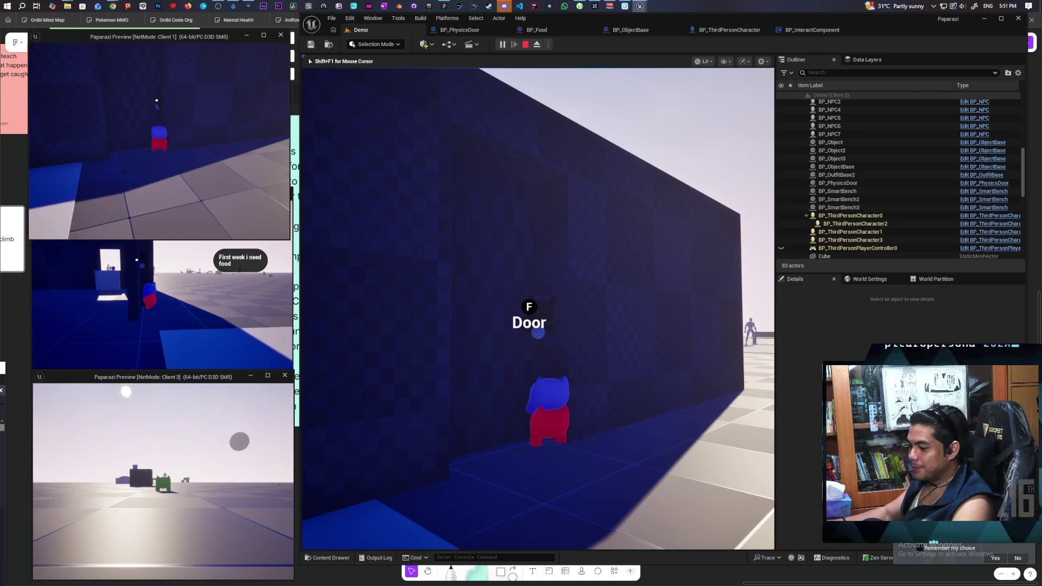
# Run 'show Collision' from Client 1's console, then end the play session.
pyautogui.hotkey('alt', 'Tab')
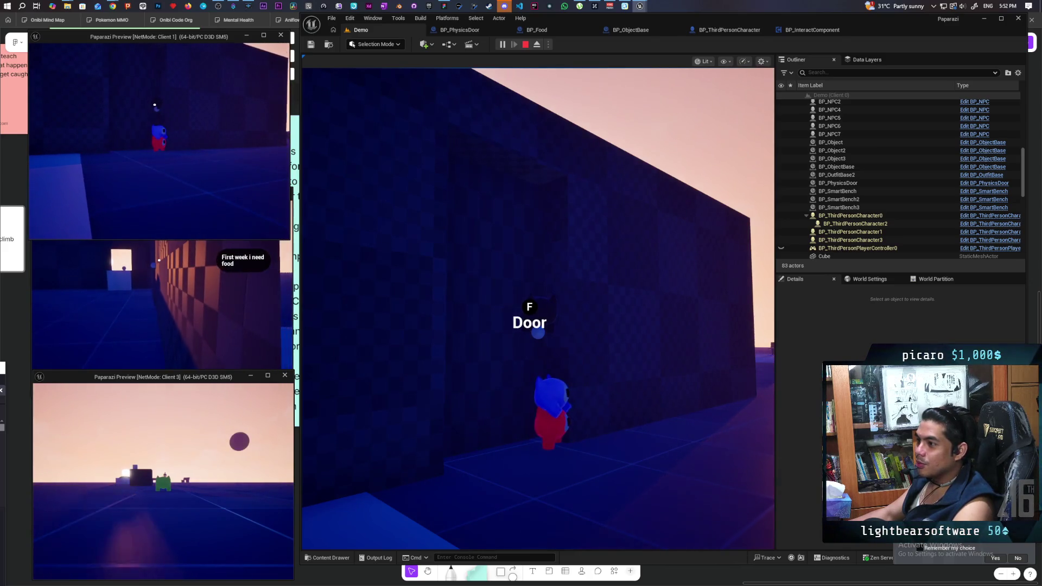
pyautogui.click(157, 304)
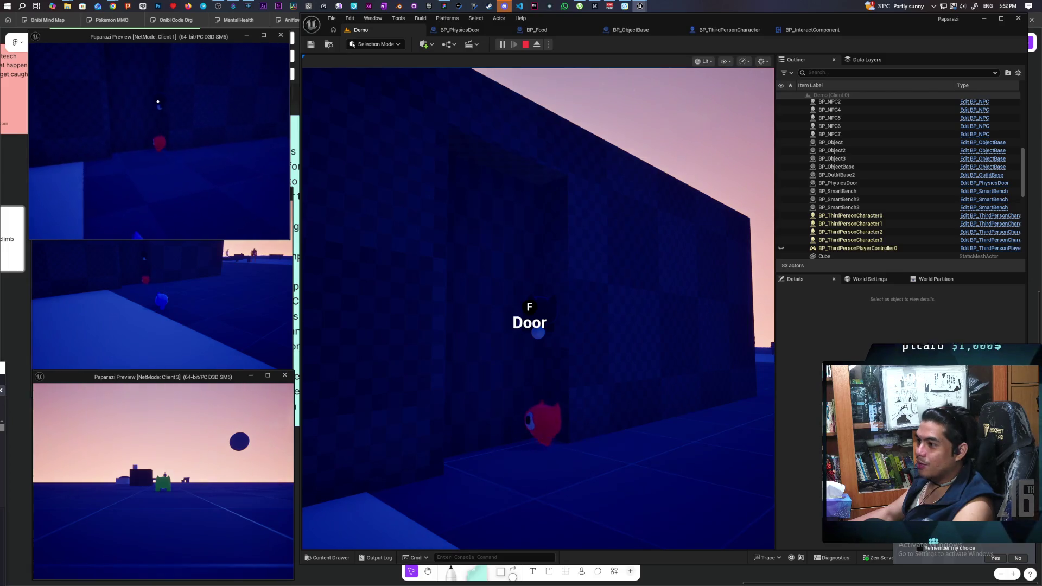
pyautogui.press('`')
pyautogui.press('Up')
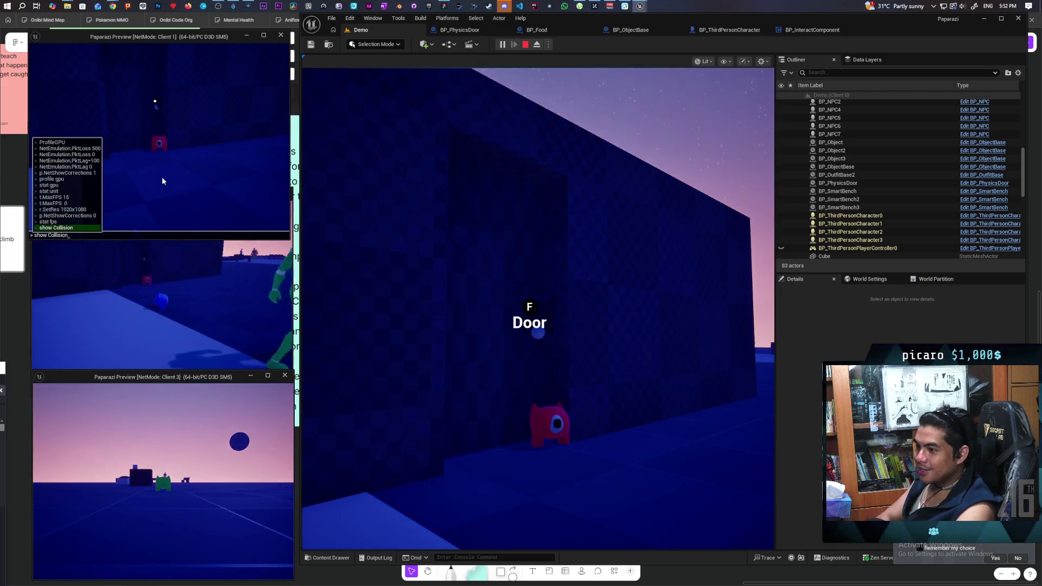
pyautogui.press('Return')
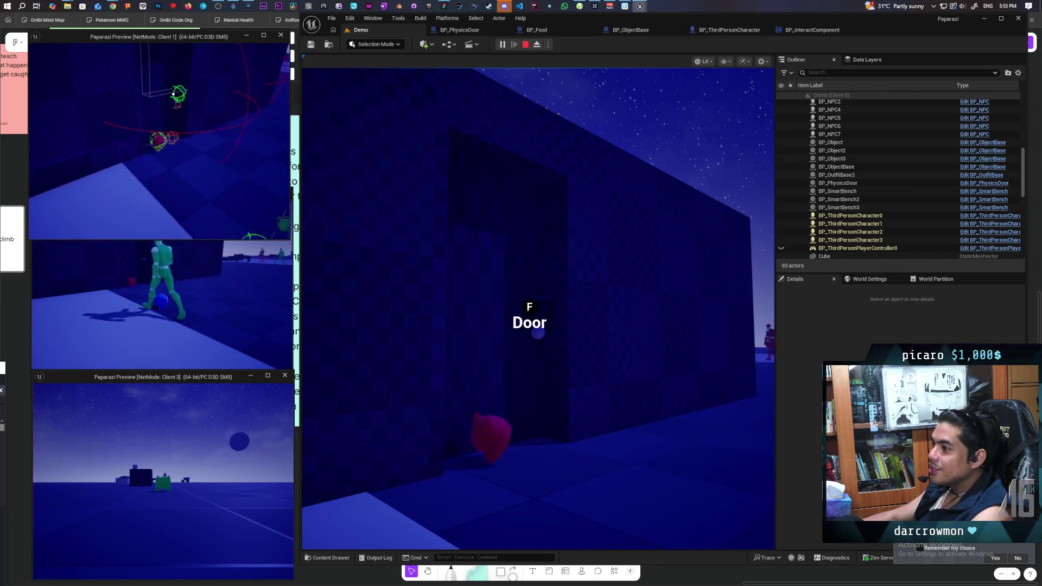
pyautogui.click(131, 185)
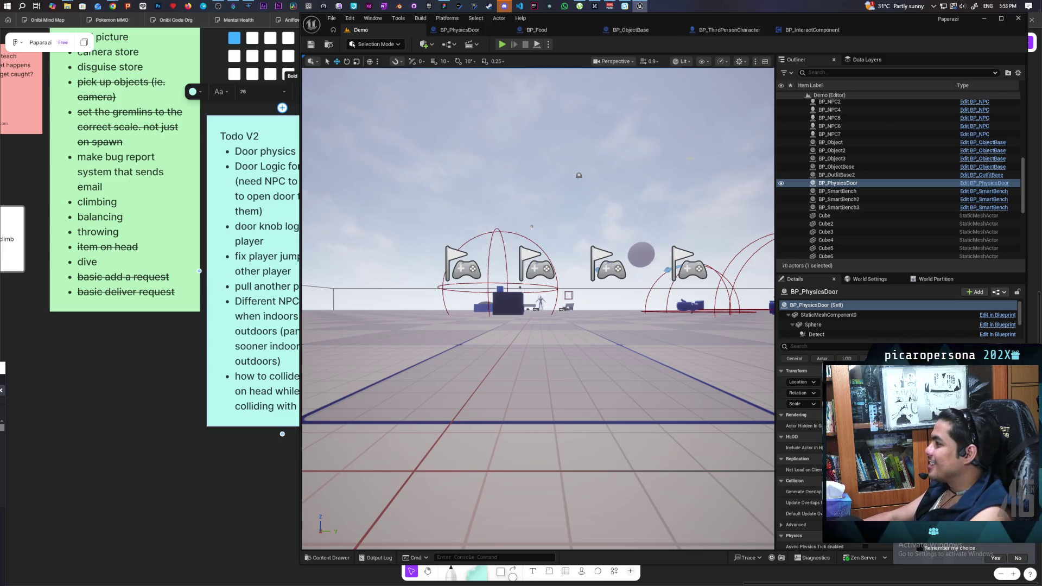
# Go back to BP_PhysicsDoor's Interact graph and open the MC Attach event in the EventGraph.
pyautogui.click(811, 32)
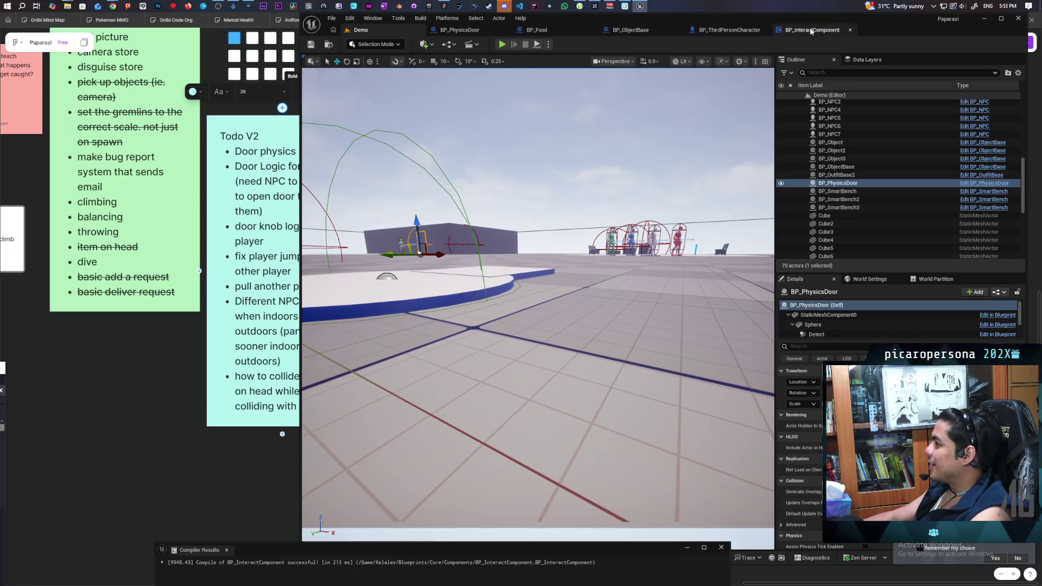
pyautogui.click(460, 29)
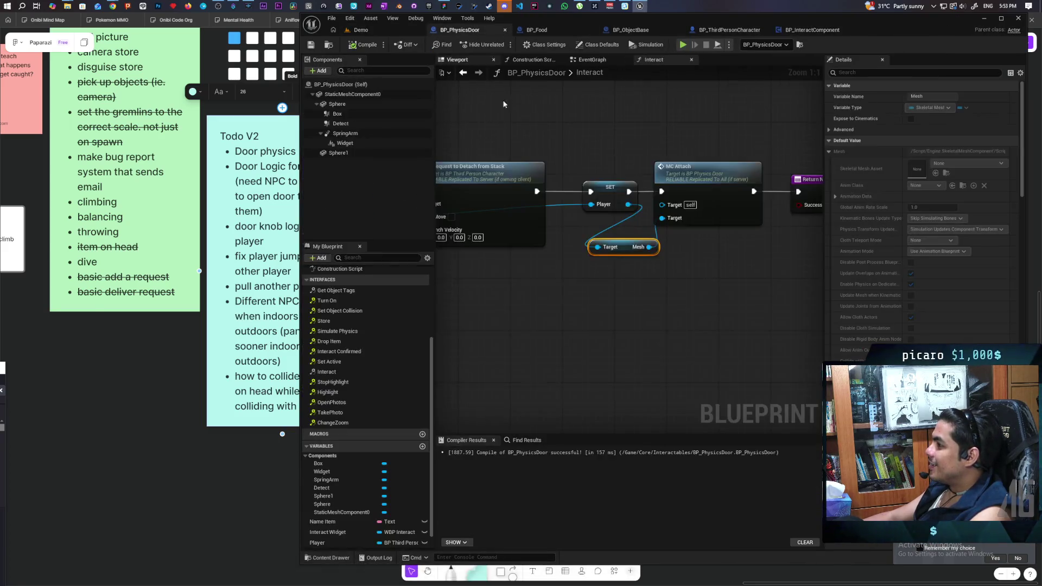
pyautogui.scroll(5, 620, 233)
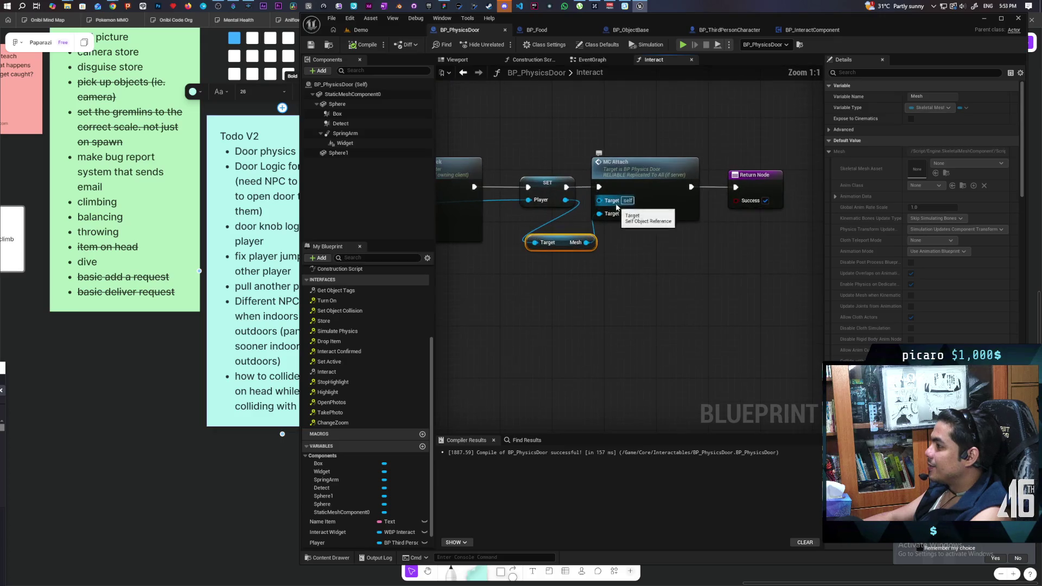
pyautogui.moveTo(648, 240); pyautogui.dragTo(588, 258)
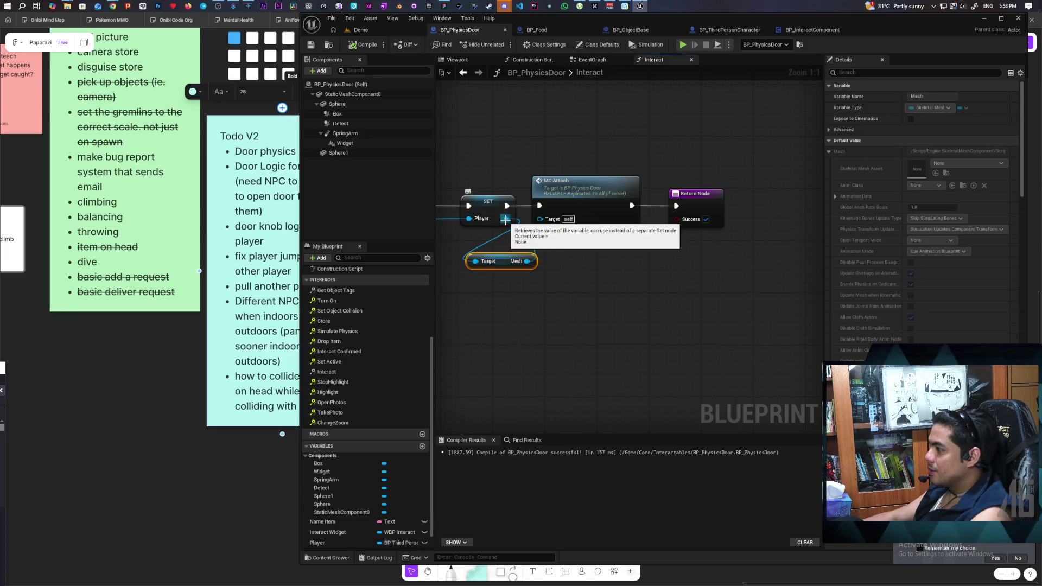
pyautogui.doubleClick(575, 228)
pyautogui.scroll(-3, 520, 259)
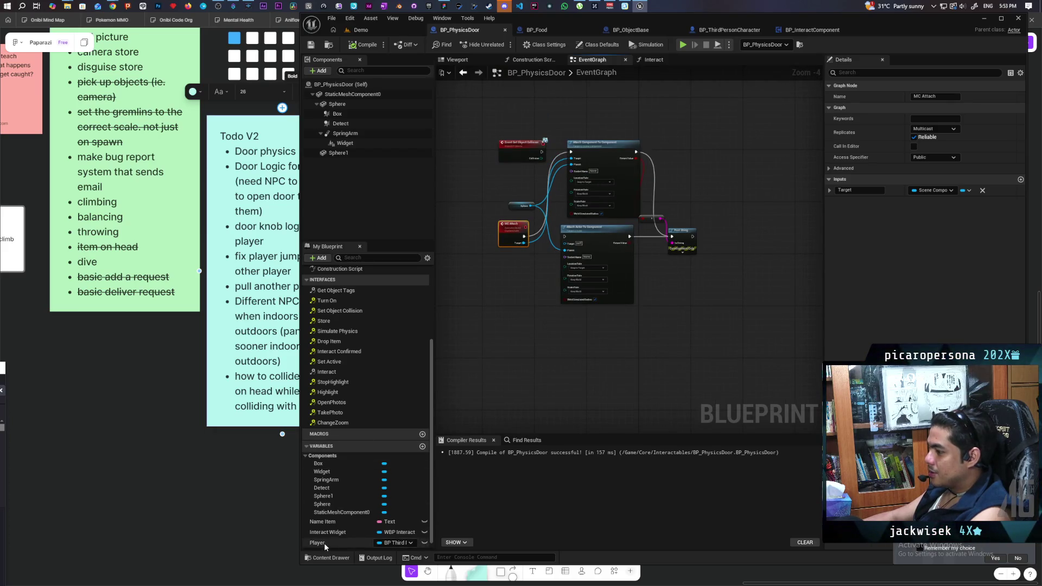
# Place a Player variable getter and pull a Get Mesh node off it.
pyautogui.moveTo(325, 543); pyautogui.dragTo(554, 384)
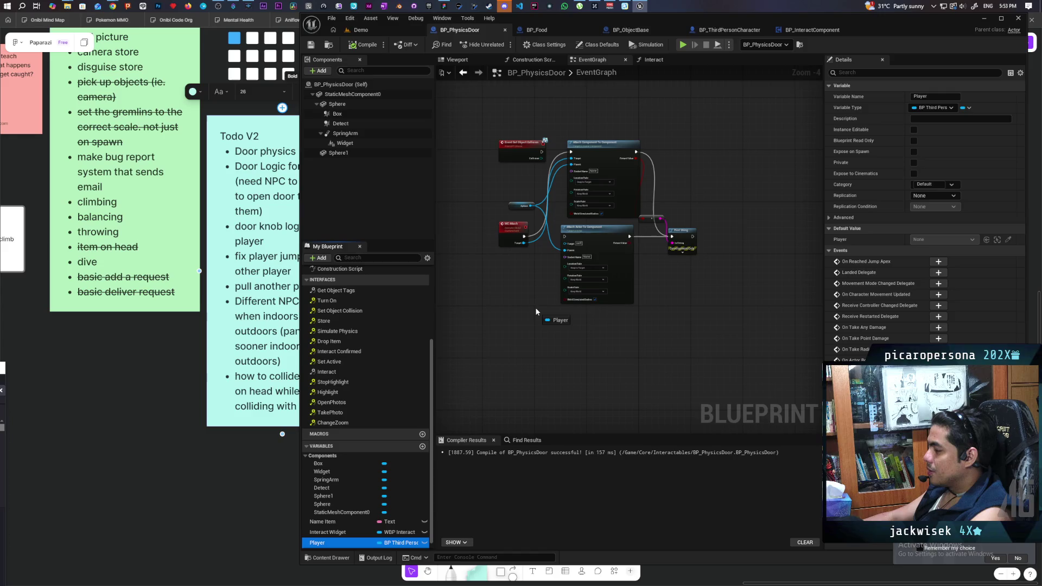
pyautogui.moveTo(536, 311)
pyautogui.mouseDown()
pyautogui.moveTo(507, 313)
pyautogui.moveTo(493, 298)
pyautogui.mouseUp()
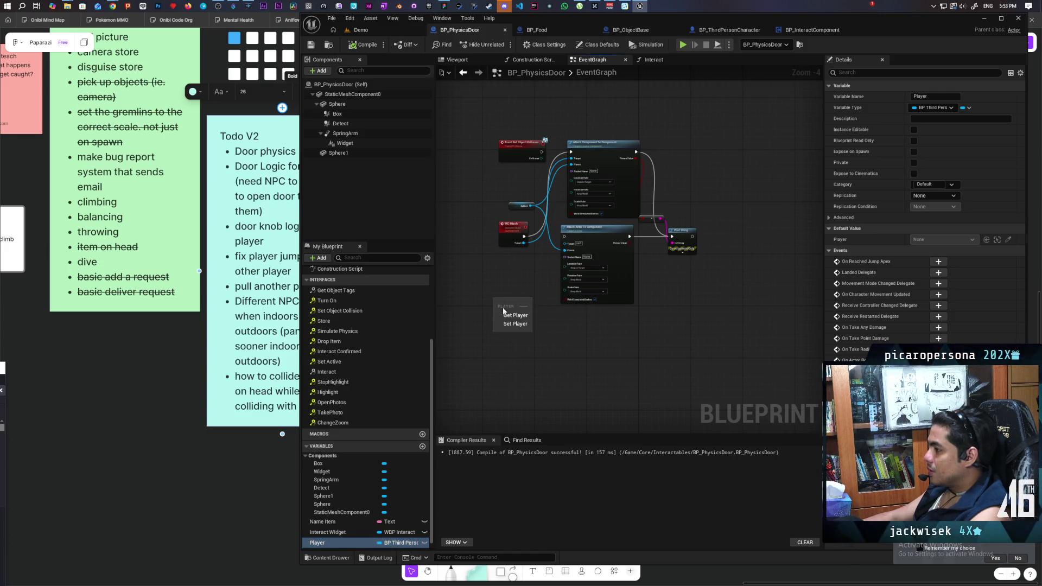
pyautogui.click(513, 314)
pyautogui.scroll(4, 492, 293)
pyautogui.moveTo(529, 340)
pyautogui.mouseDown()
pyautogui.moveTo(494, 273)
pyautogui.moveTo(517, 306)
pyautogui.mouseUp()
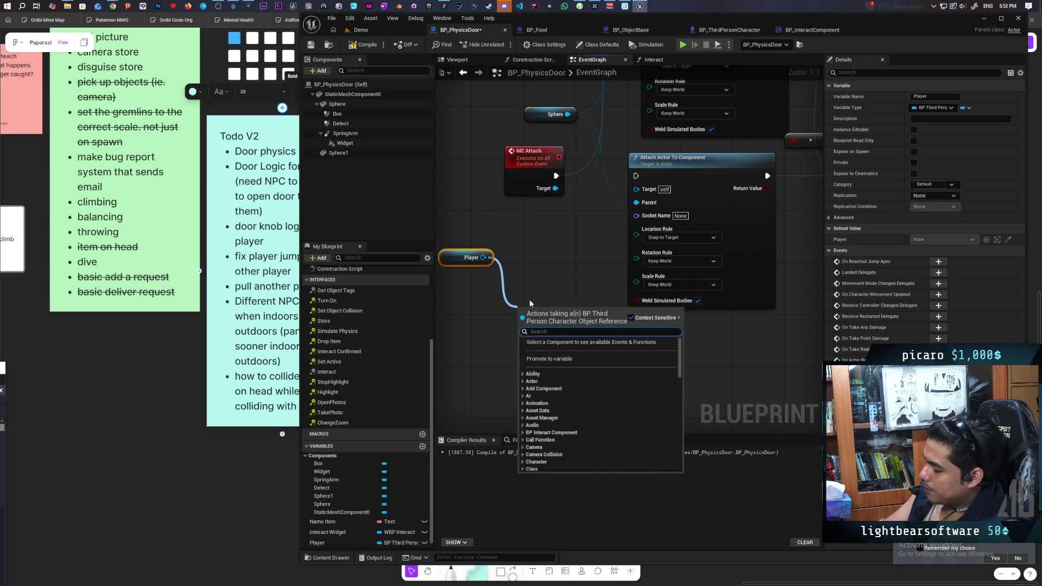
pyautogui.write('get coll')
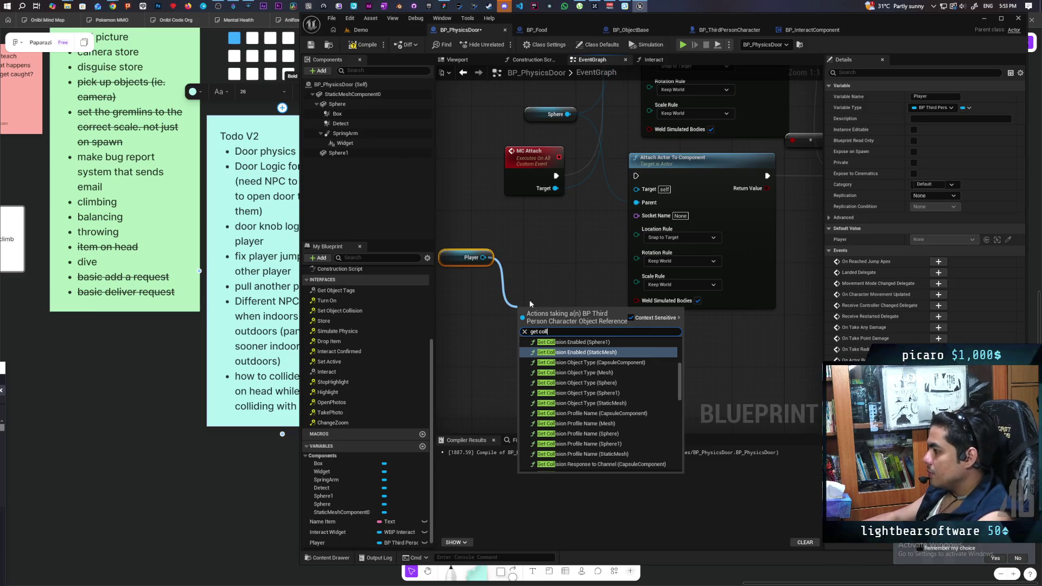
pyautogui.press('BackSpace')
pyautogui.press('BackSpace')
pyautogui.press('BackSpace')
pyautogui.press('BackSpace')
pyautogui.write('mes')
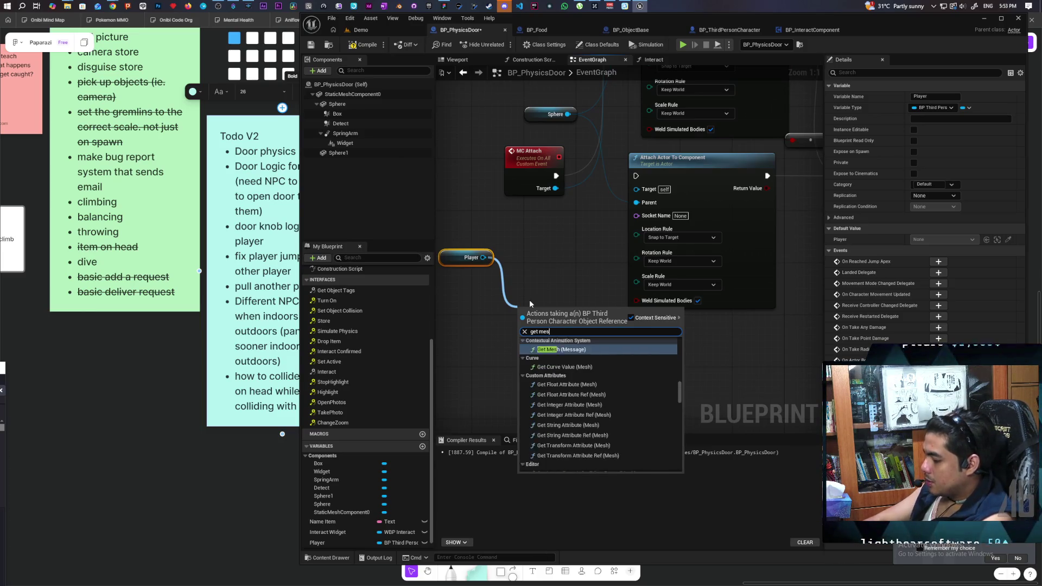
pyautogui.write('h')
pyautogui.press('Return')
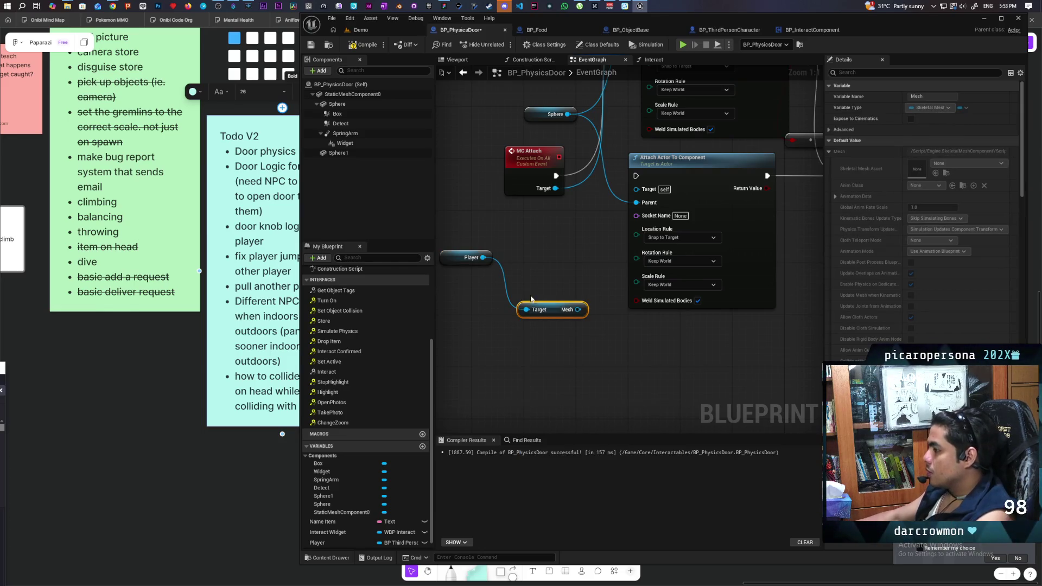
pyautogui.click(510, 302)
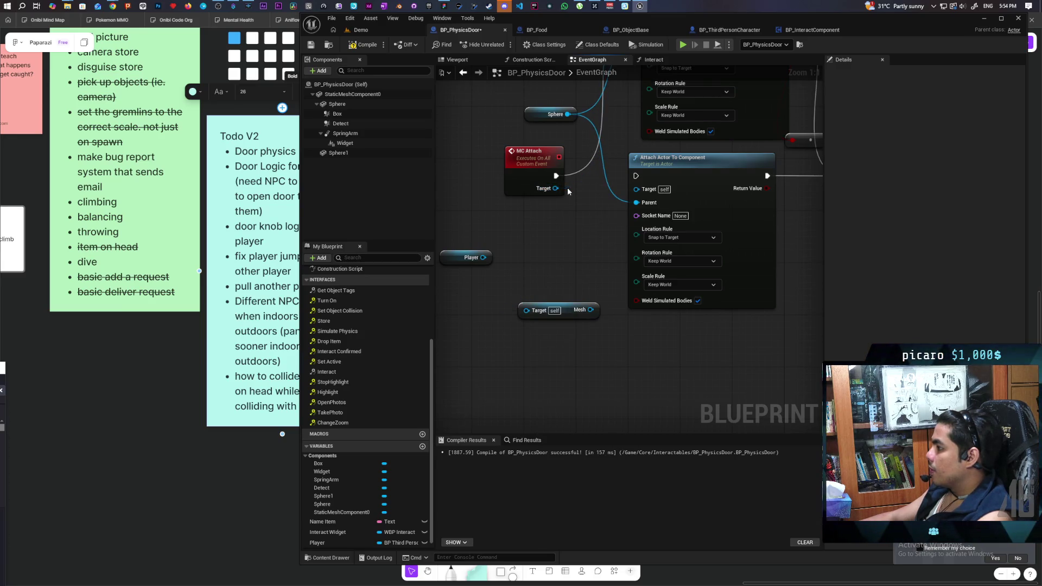
# Remove MC Attach's Target input and wire the Mesh in as the attach parent.
pyautogui.moveTo(569, 191); pyautogui.dragTo(536, 262)
pyautogui.click(502, 225)
pyautogui.click(981, 190)
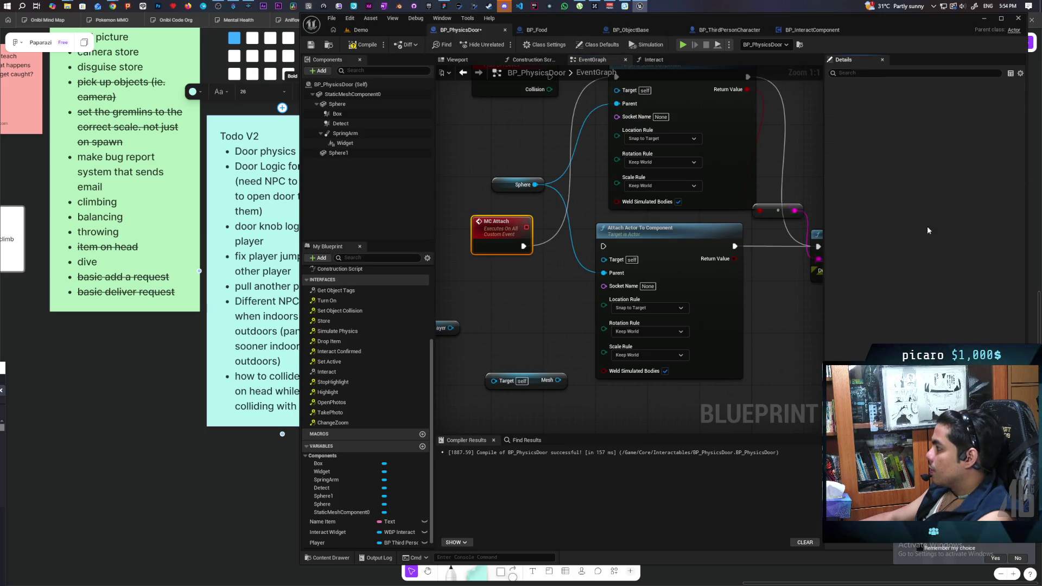
pyautogui.click(512, 335)
pyautogui.moveTo(493, 380); pyautogui.dragTo(499, 231)
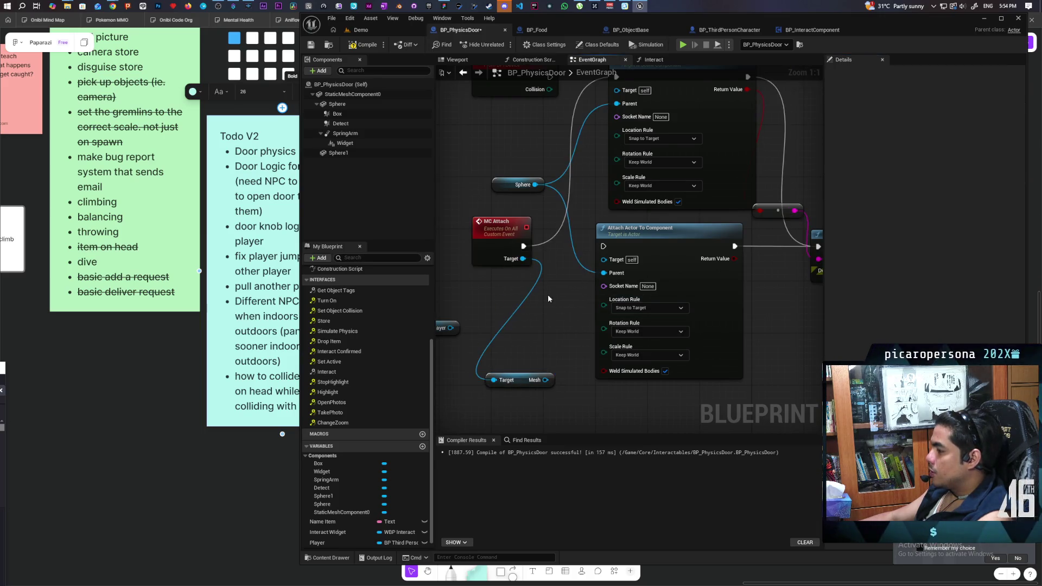
pyautogui.moveTo(531, 353)
pyautogui.mouseDown()
pyautogui.moveTo(523, 404)
pyautogui.moveTo(529, 366)
pyautogui.moveTo(542, 360)
pyautogui.mouseUp()
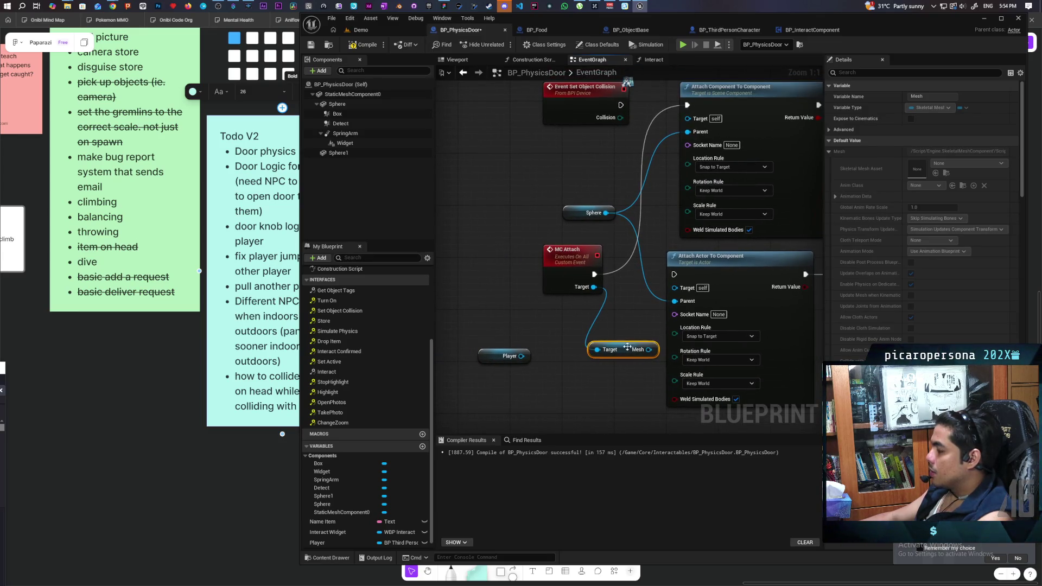
pyautogui.moveTo(627, 348)
pyautogui.mouseDown()
pyautogui.moveTo(578, 218)
pyautogui.moveTo(584, 173)
pyautogui.mouseUp()
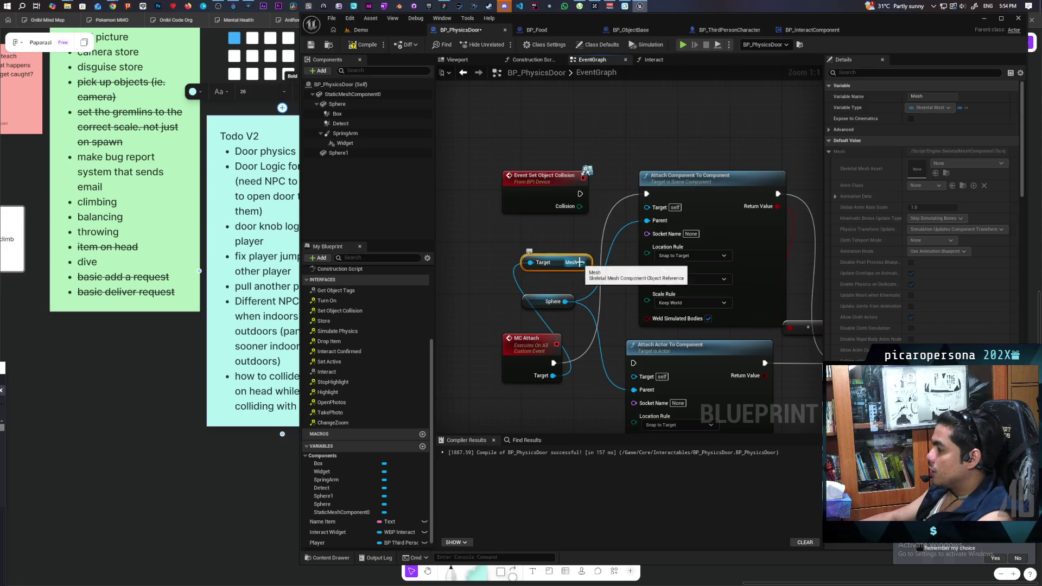
pyautogui.moveTo(580, 262); pyautogui.dragTo(646, 220)
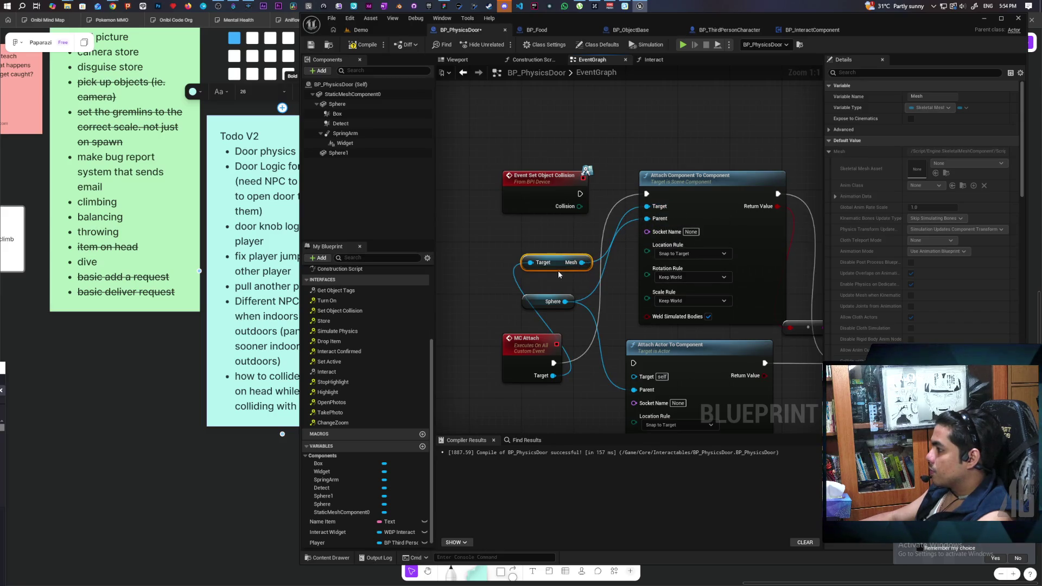
pyautogui.moveTo(560, 269); pyautogui.dragTo(560, 243)
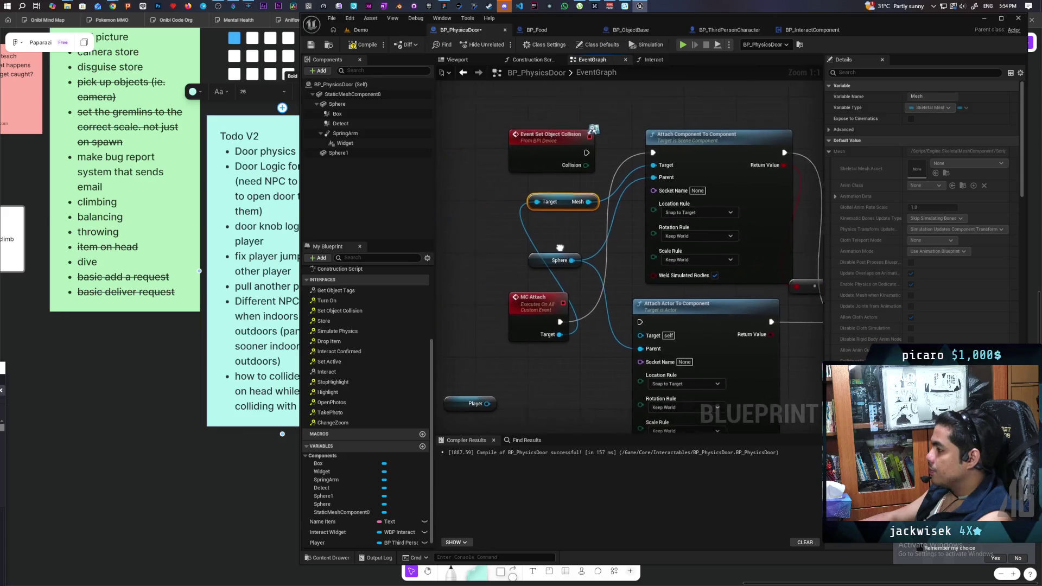
pyautogui.moveTo(507, 332)
pyautogui.mouseDown()
pyautogui.moveTo(442, 324)
pyautogui.moveTo(483, 317)
pyautogui.moveTo(554, 339)
pyautogui.mouseUp()
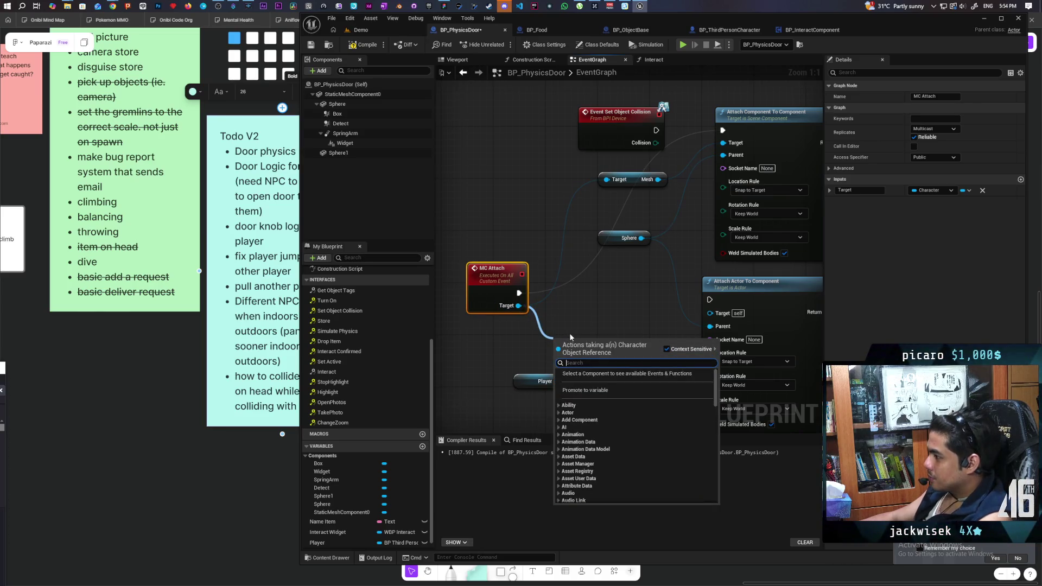
# Add Get Capsule Component and Set Collision Enabled before the attach, compile, and open the error.
pyautogui.write('get capsul')
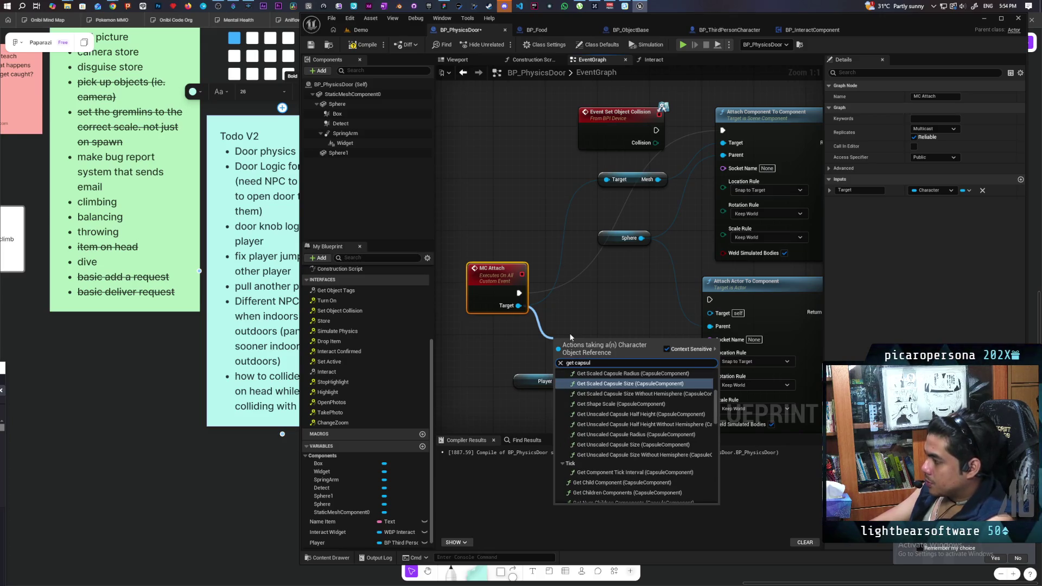
pyautogui.click(582, 385)
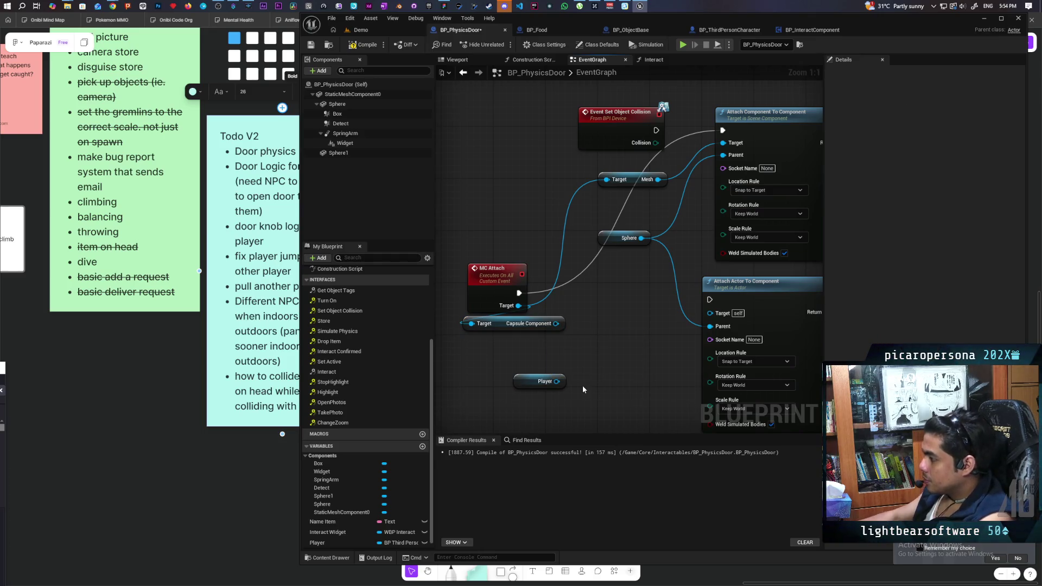
pyautogui.moveTo(556, 323); pyautogui.dragTo(581, 345)
pyautogui.write('set colli')
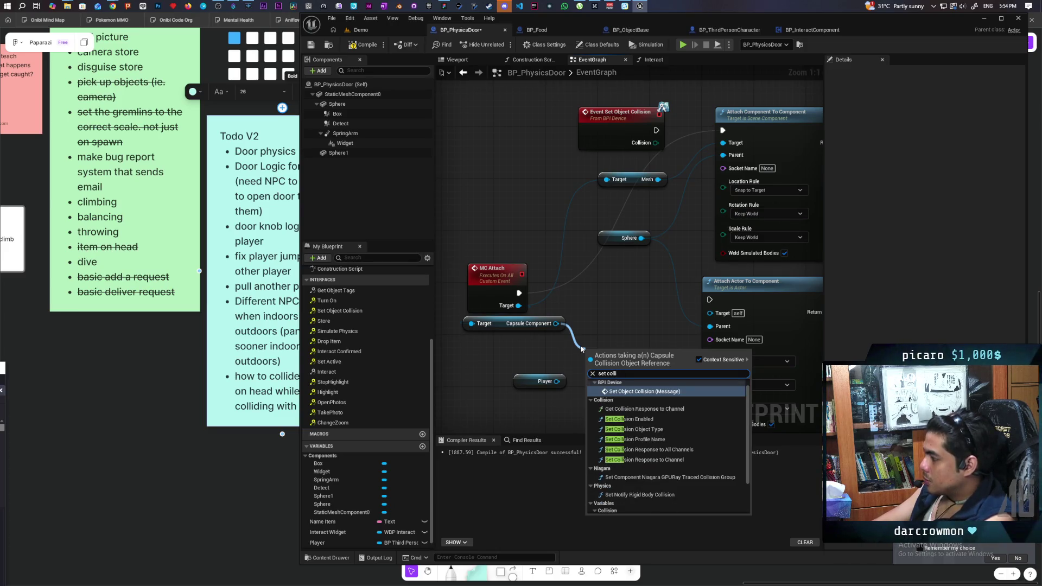
pyautogui.click(621, 419)
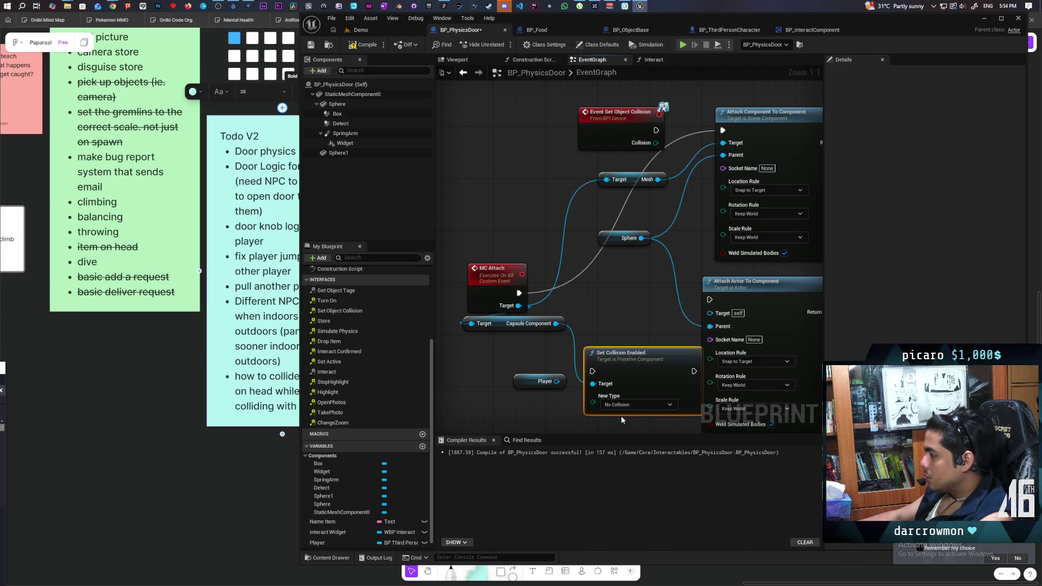
pyautogui.moveTo(641, 385); pyautogui.dragTo(622, 281)
pyautogui.moveTo(519, 293); pyautogui.dragTo(572, 267)
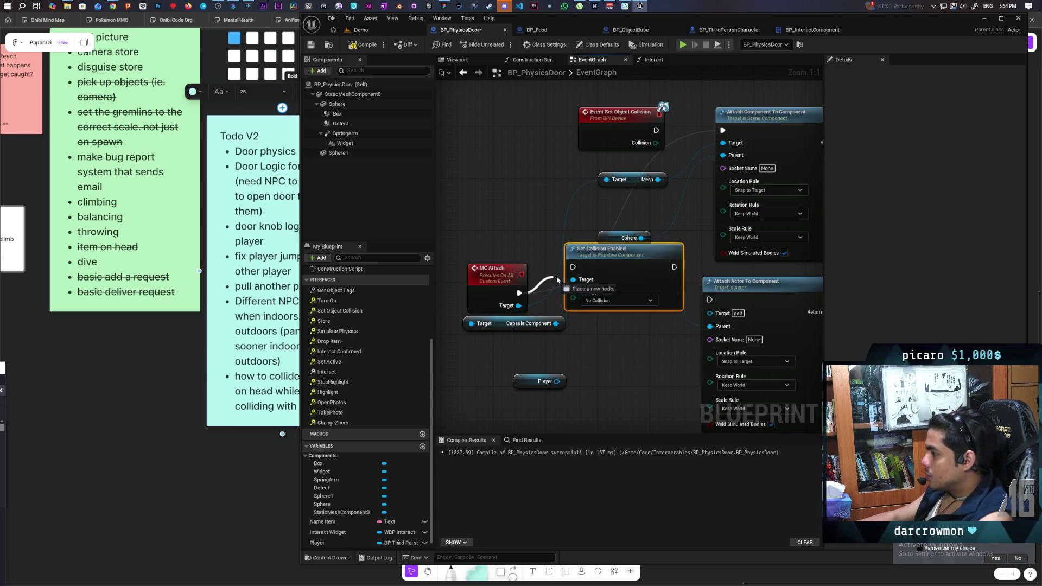
pyautogui.moveTo(673, 267); pyautogui.dragTo(723, 130)
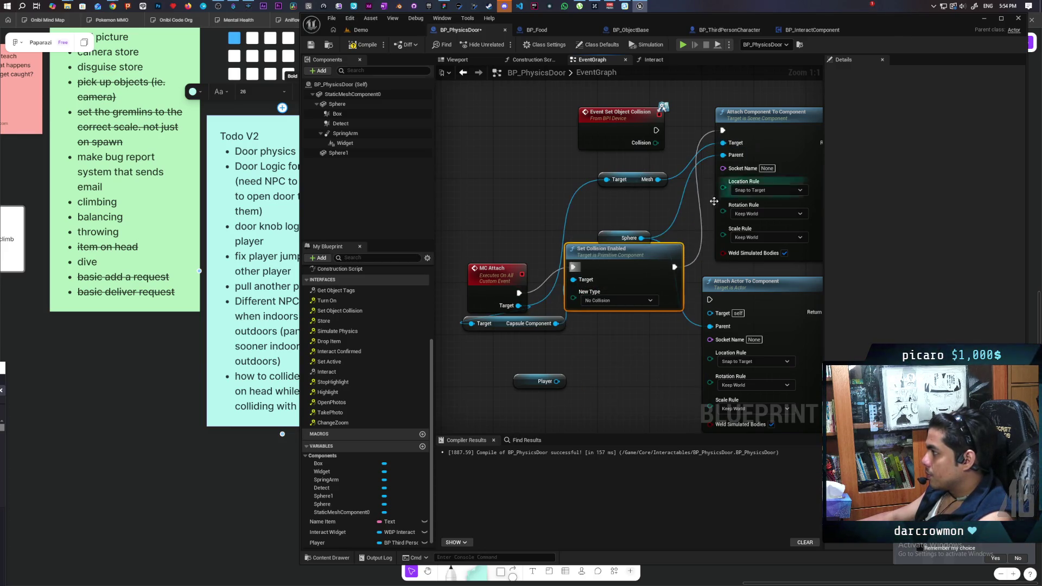
pyautogui.click(369, 45)
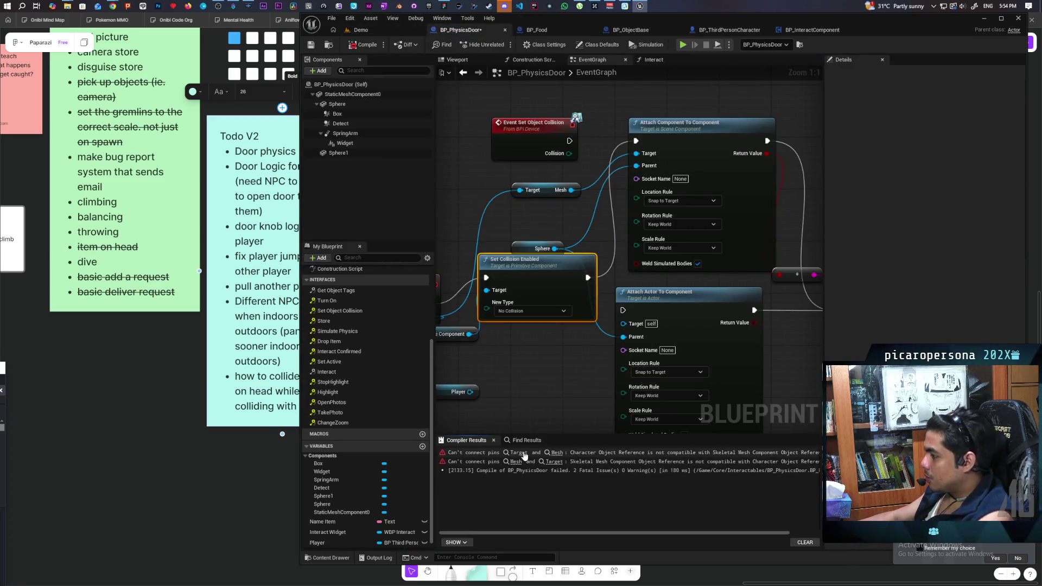
pyautogui.click(523, 454)
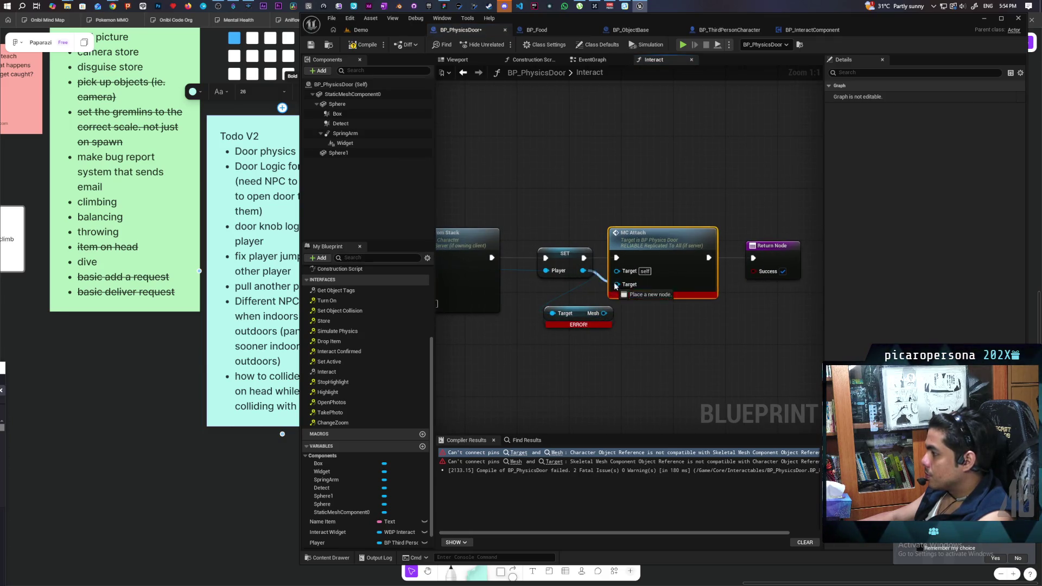
# Delete the broken Target Mesh node and recompile BP_PhysicsDoor.
pyautogui.click(559, 318)
pyautogui.press('Delete')
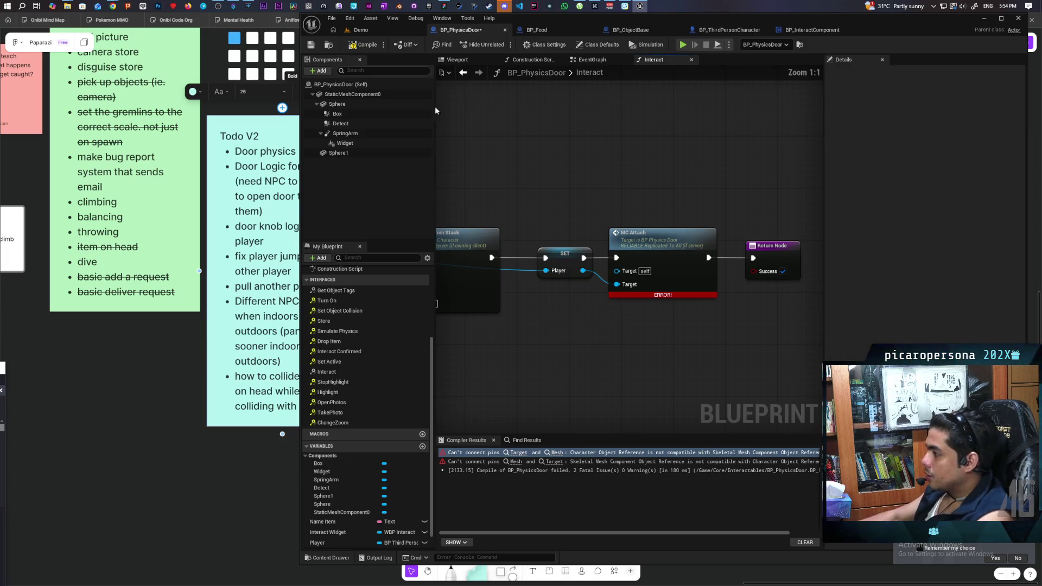
pyautogui.click(359, 50)
# Run a brief three-client Play session of Demo, walk forward, then stop it.
pyautogui.click(362, 31)
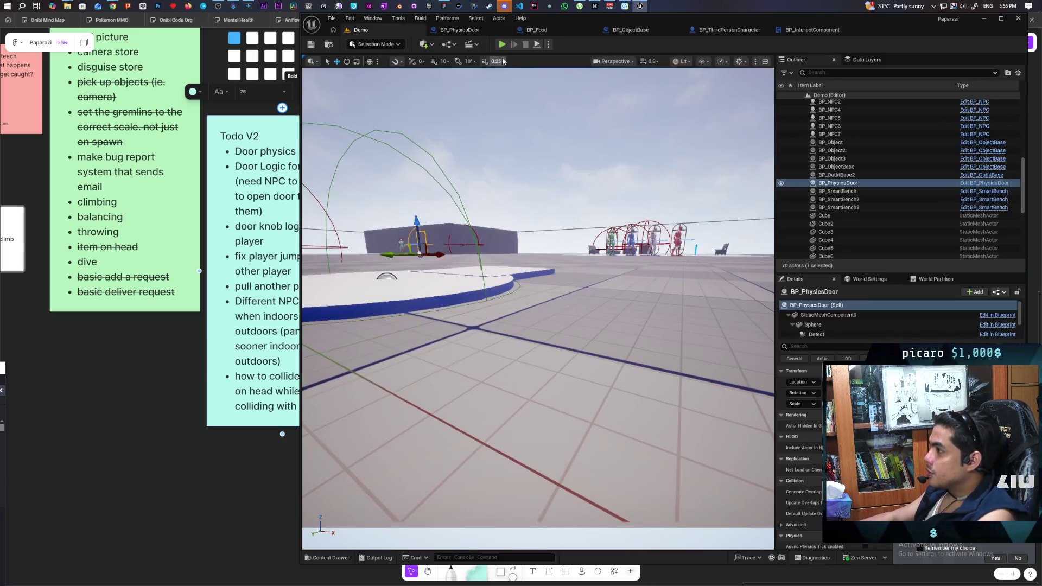
pyautogui.click(502, 44)
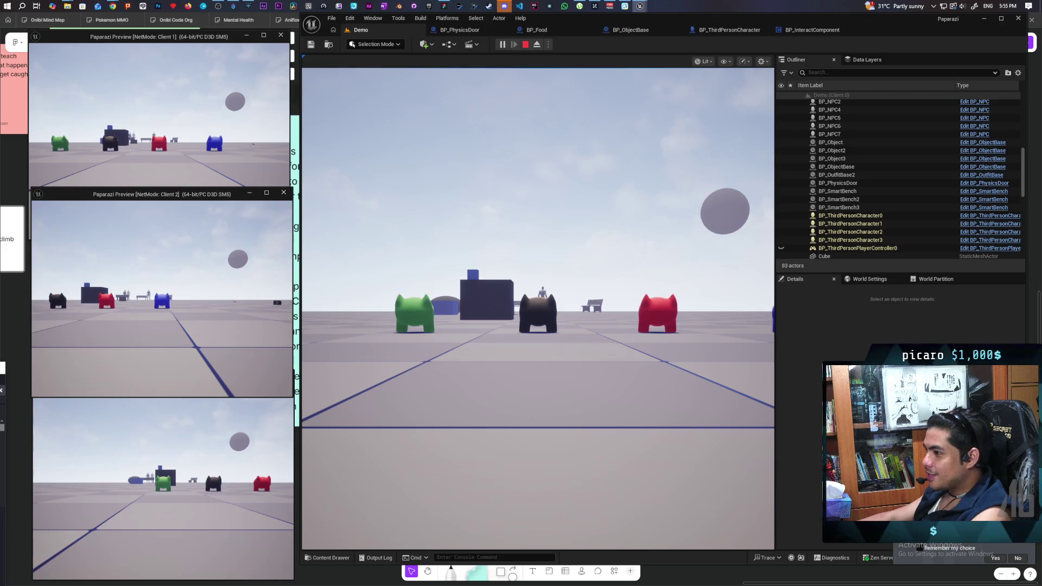
pyautogui.press('w')
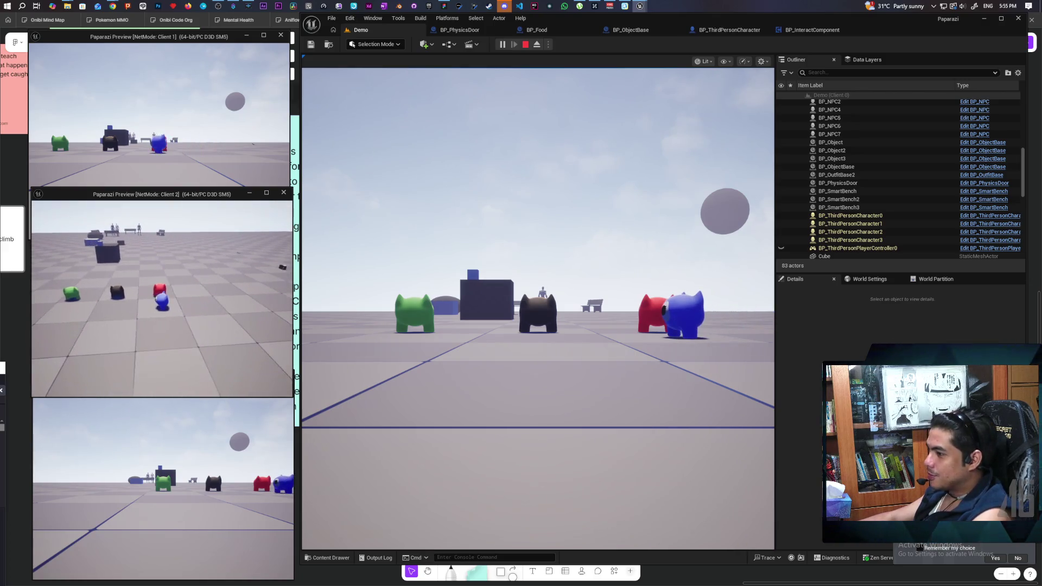
pyautogui.press('Escape')
pyautogui.scroll(-1, 588, 147)
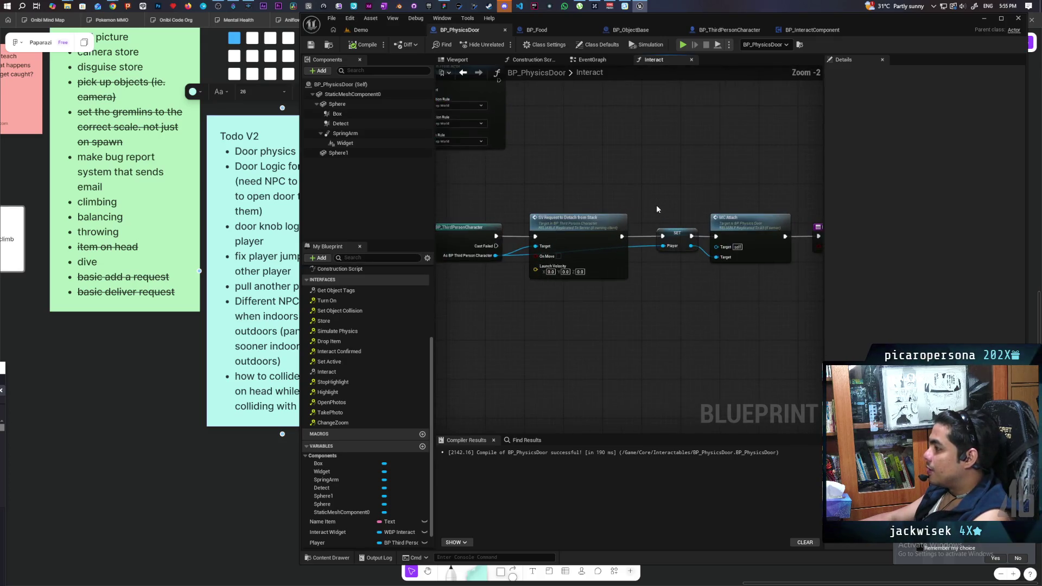
# Insert a Simulate Physics node between MC Attach and the Return Node.
pyautogui.scroll(-1, 634, 312)
pyautogui.moveTo(634, 312); pyautogui.dragTo(539, 312)
pyautogui.moveTo(635, 274); pyautogui.dragTo(717, 276)
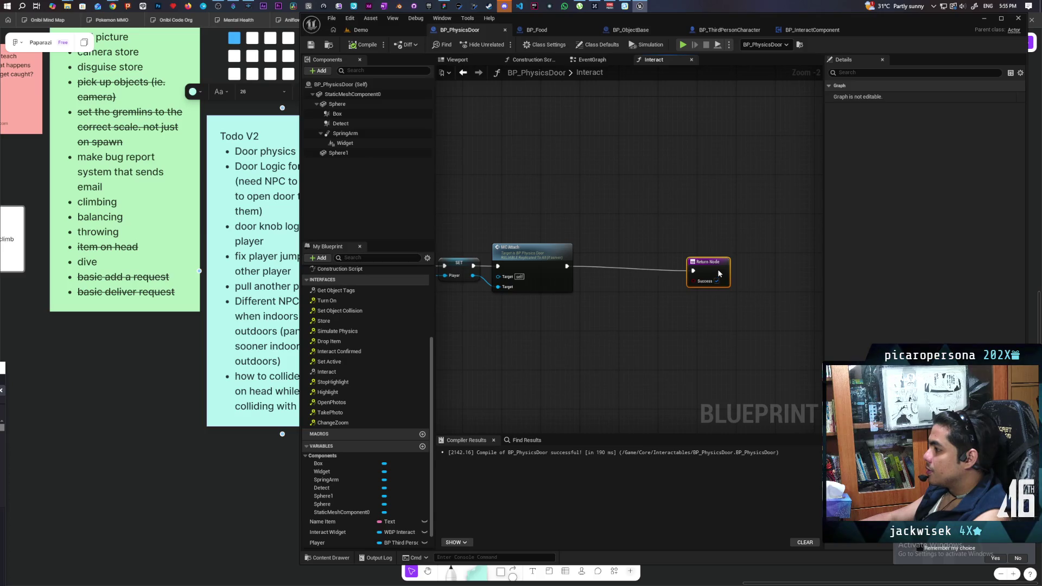
pyautogui.click(661, 297)
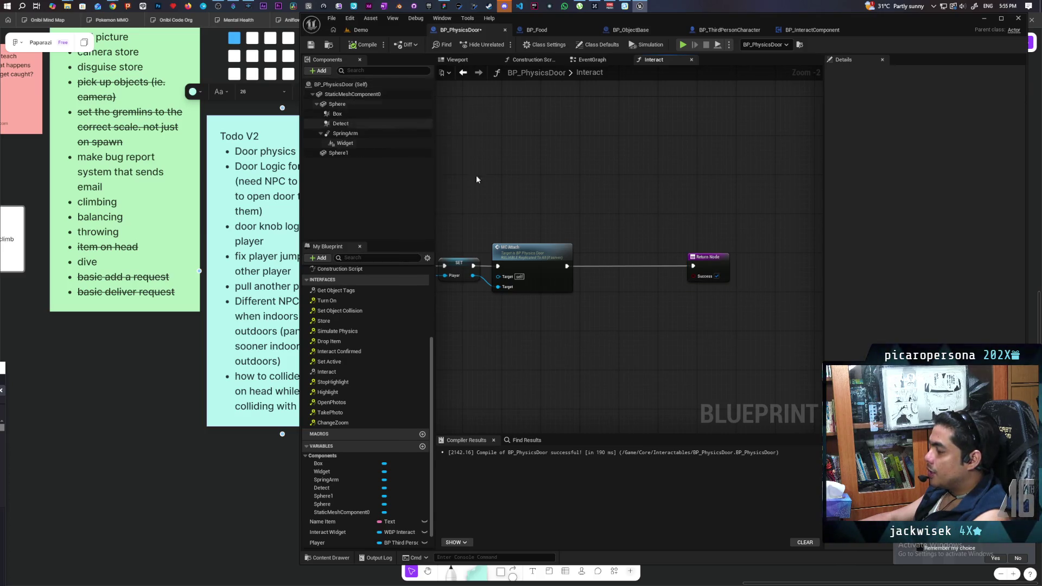
pyautogui.rightClick(548, 186)
pyautogui.write('simul')
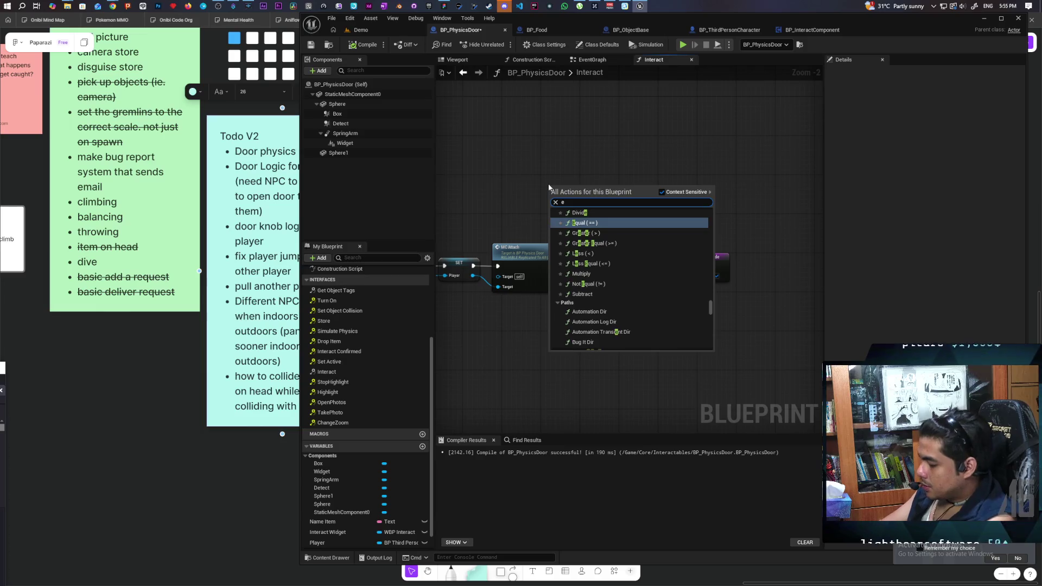
pyautogui.write('ate ph')
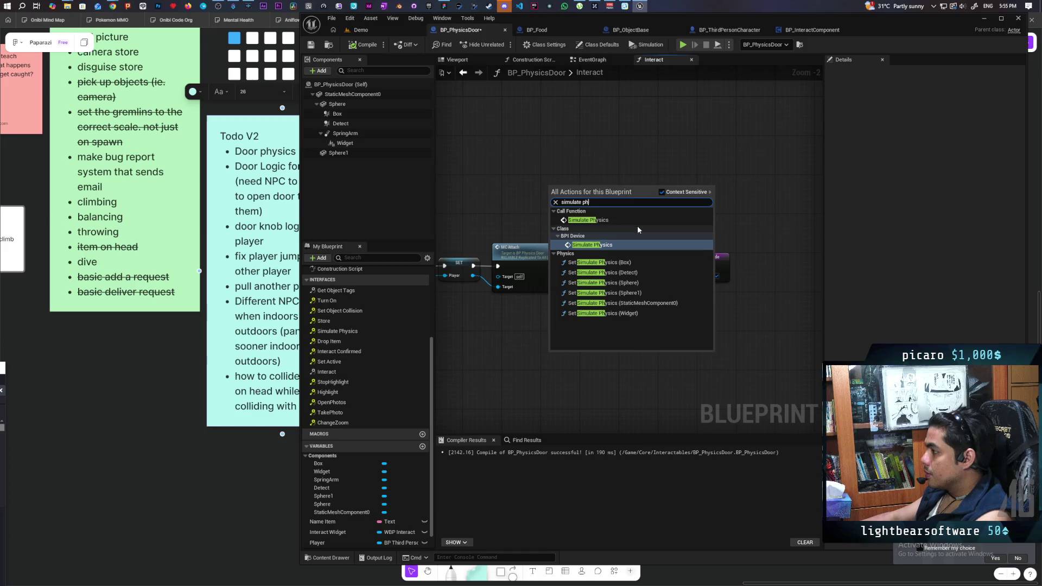
pyautogui.click(591, 220)
pyautogui.scroll(2, 590, 222)
pyautogui.moveTo(590, 221); pyautogui.dragTo(635, 285)
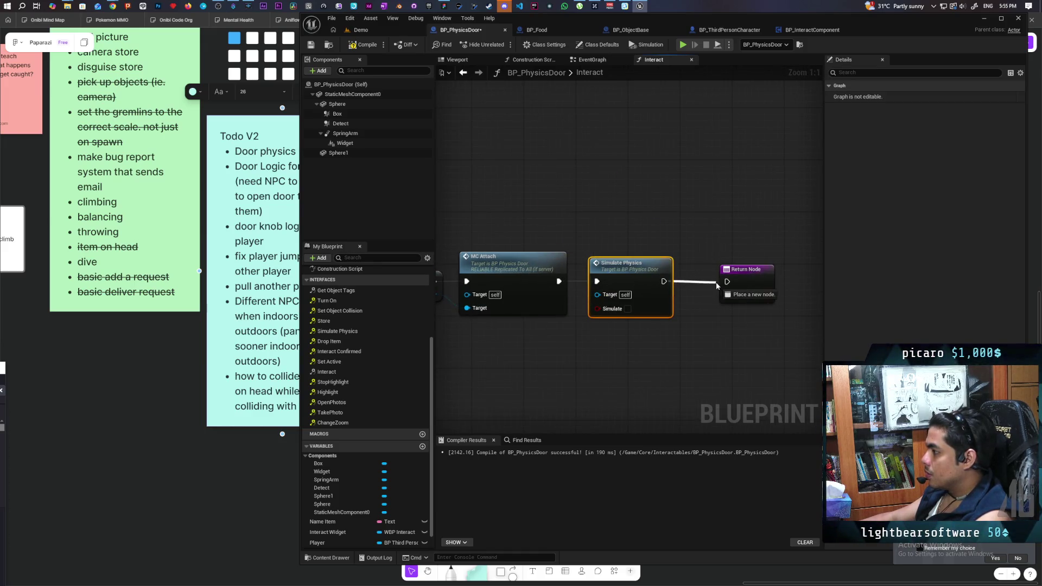
# Start a multiplayer Play session in Demo and jump a character onto the stack.
pyautogui.click(377, 30)
pyautogui.hotkey('alt', 'p')
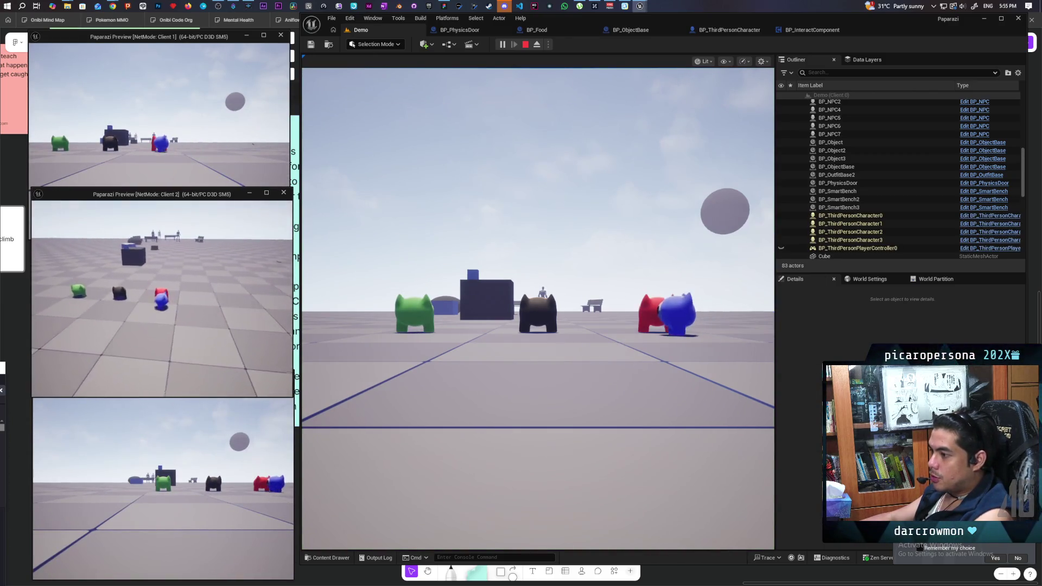
pyautogui.click(509, 203)
pyautogui.press('w')
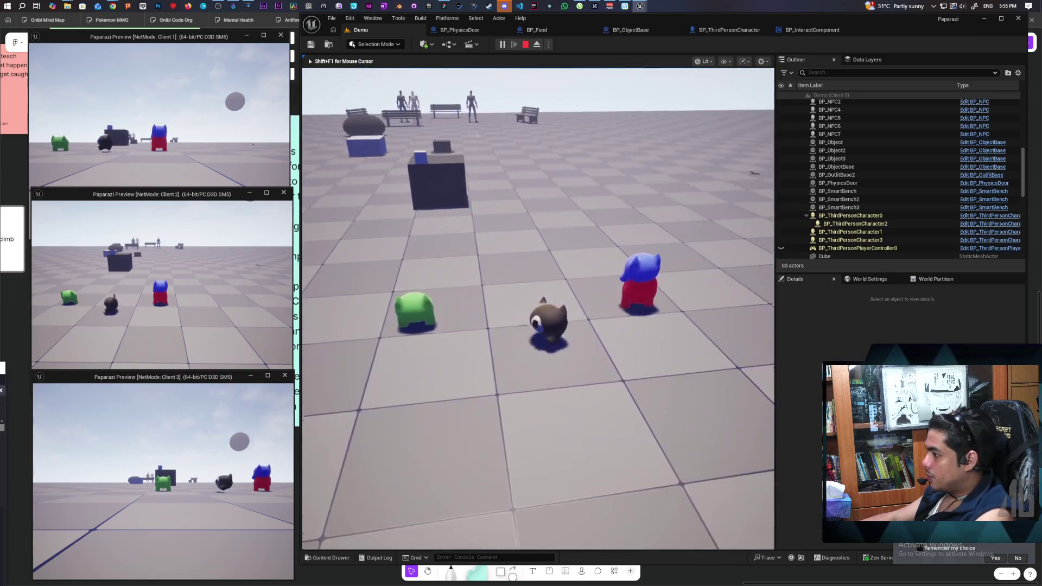
pyautogui.press('space')
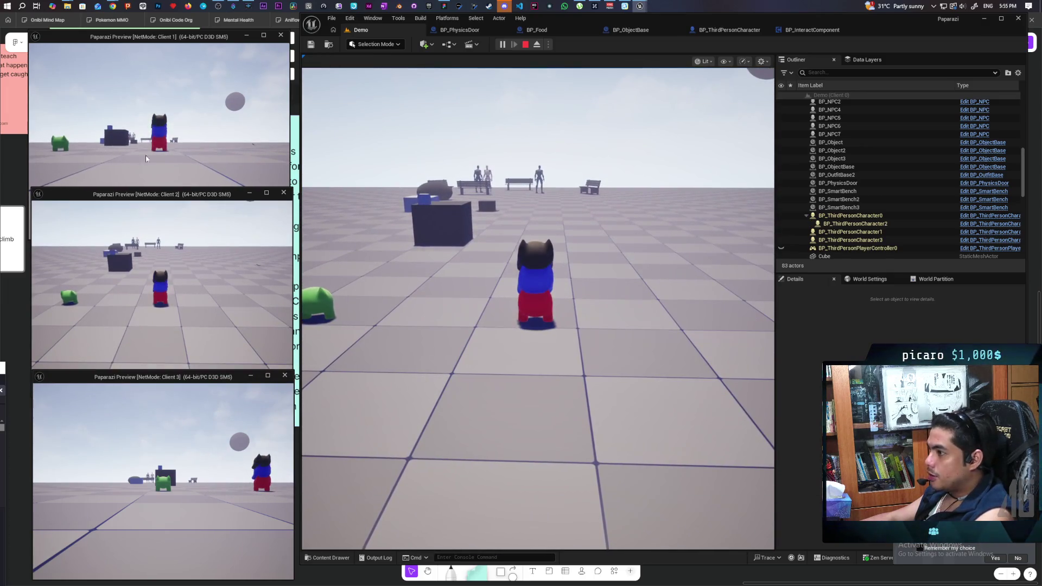
# Walk the Client 1 stack to the wall door and press F to open it.
pyautogui.click(146, 158)
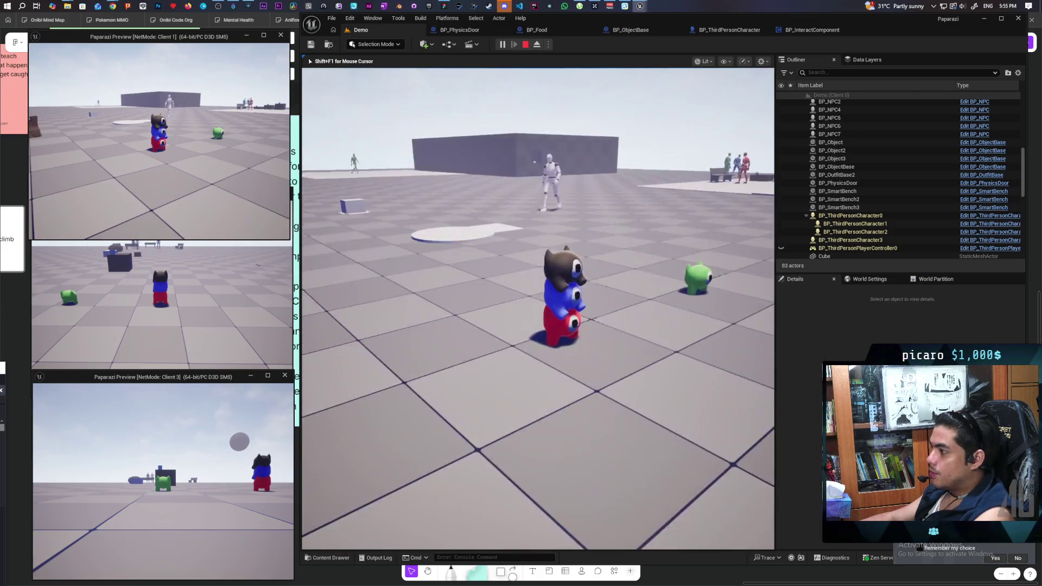
pyautogui.press('w')
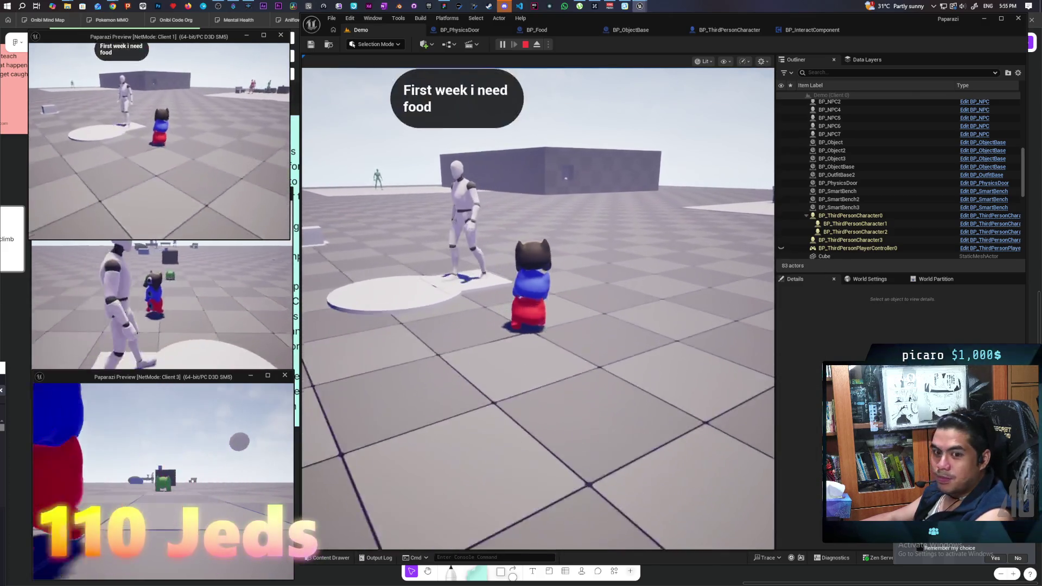
pyautogui.press('w')
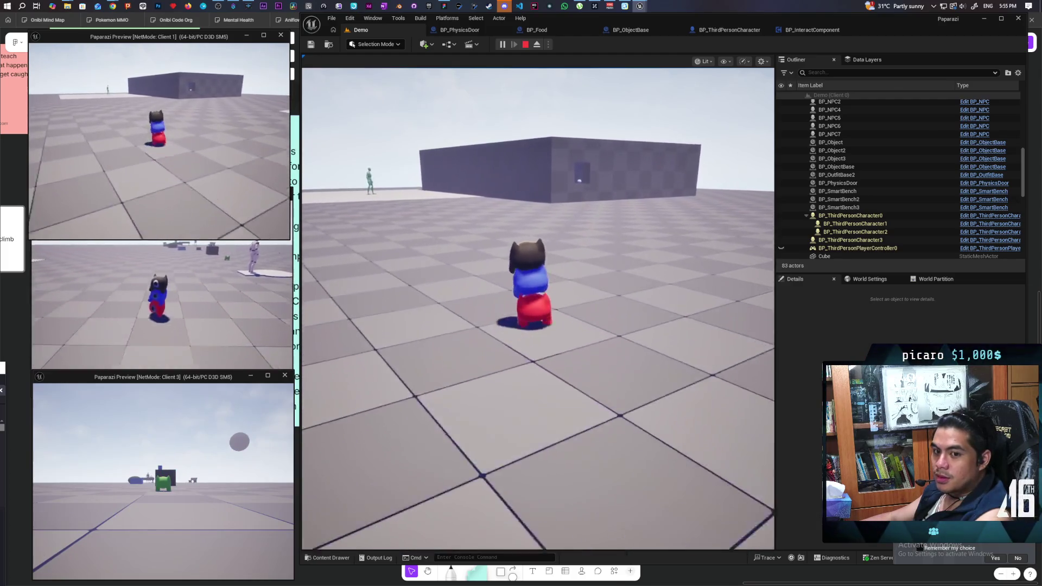
pyautogui.press('w')
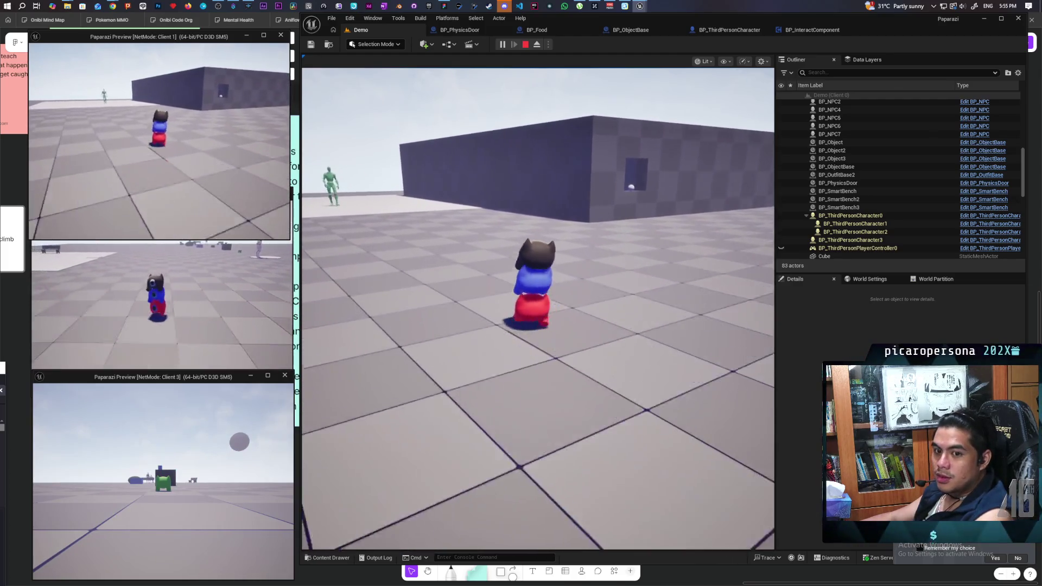
pyautogui.press('w')
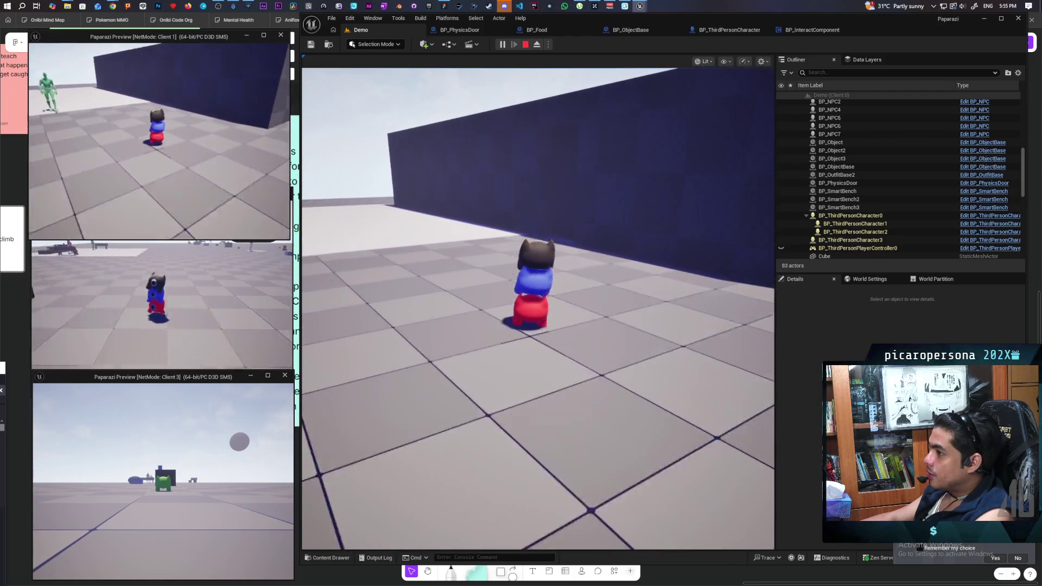
pyautogui.press('w')
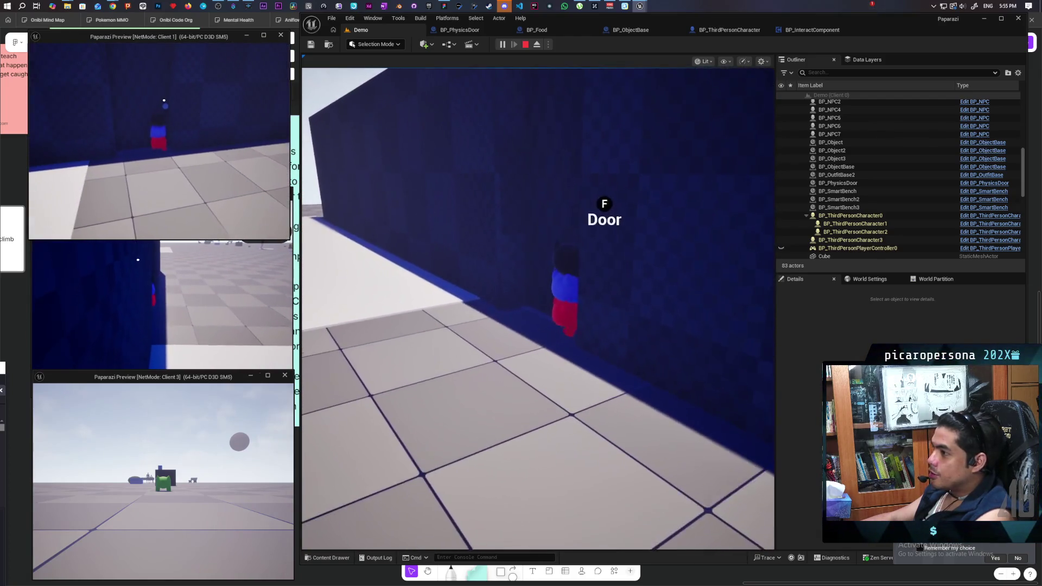
pyautogui.click(397, 145)
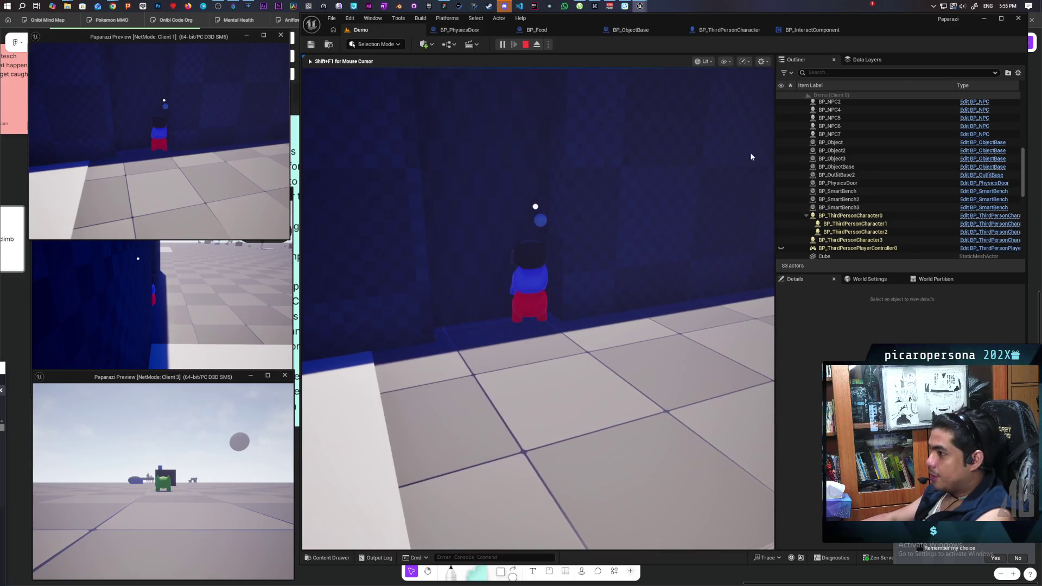
pyautogui.press('w')
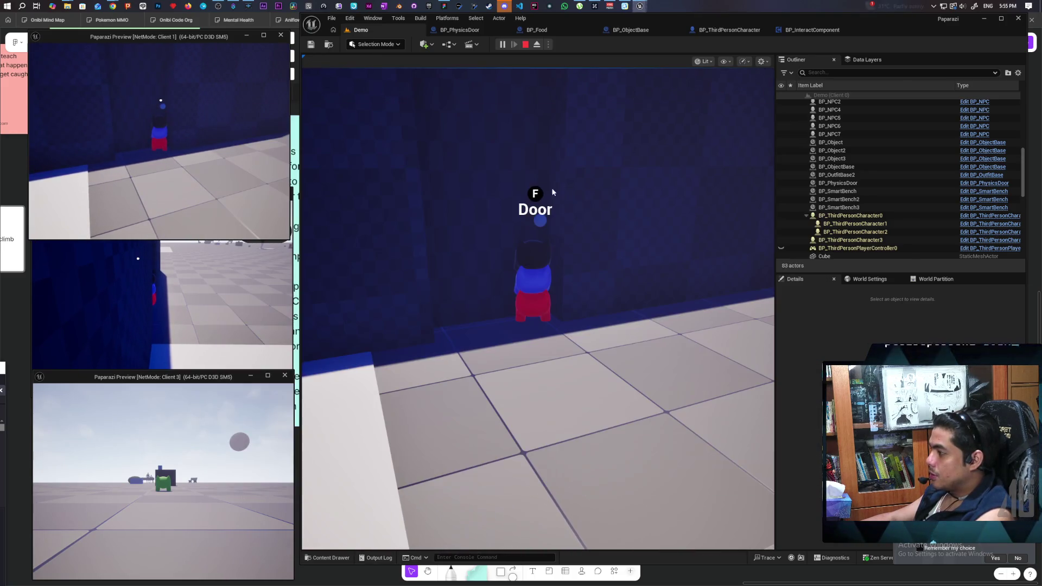
pyautogui.press('f')
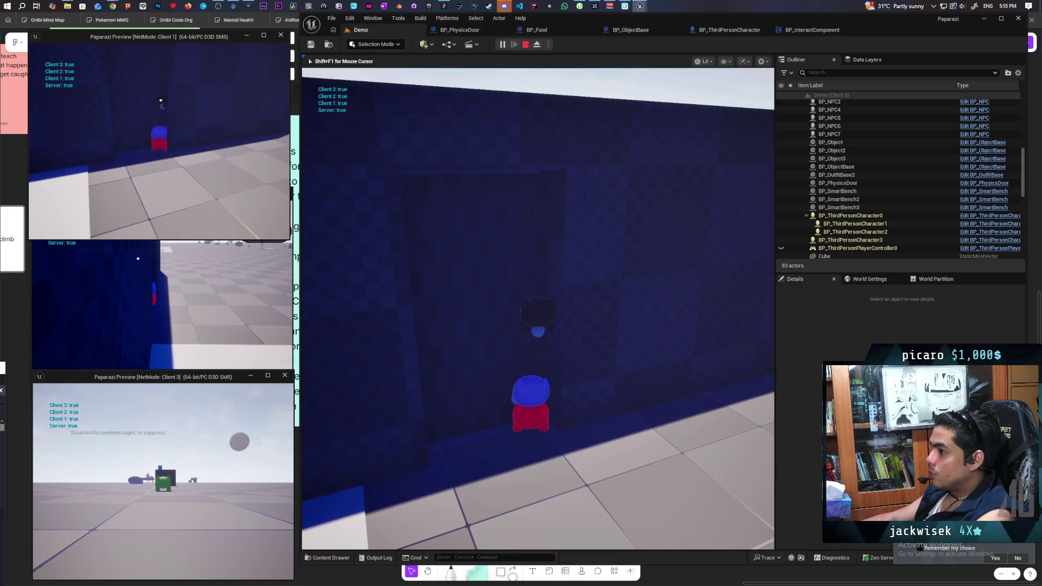
# Move the Client 1 character around near the wall and door.
pyautogui.hotkey('alt', 'Tab')
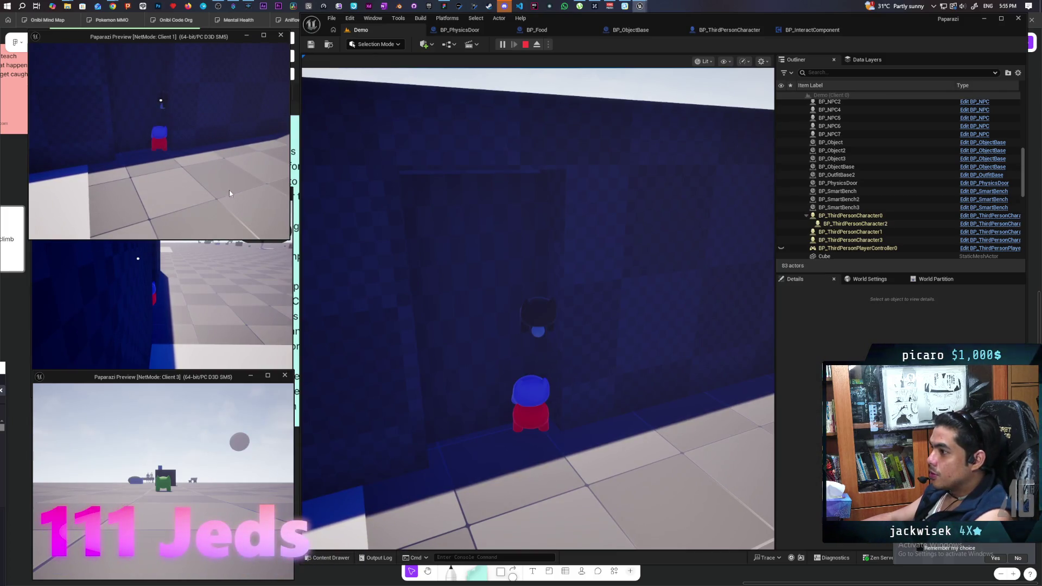
pyautogui.click(229, 190)
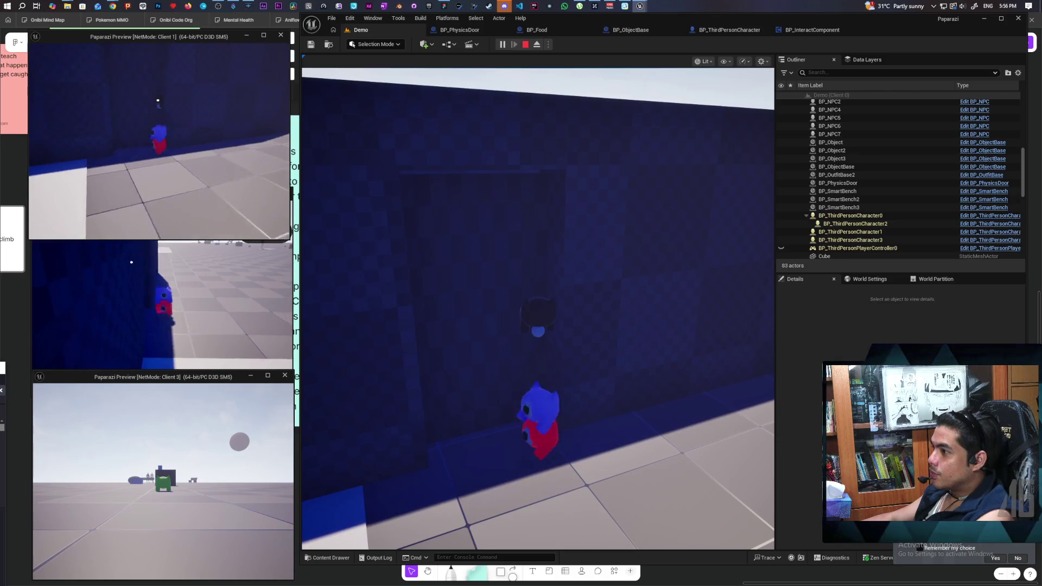
pyautogui.press('s')
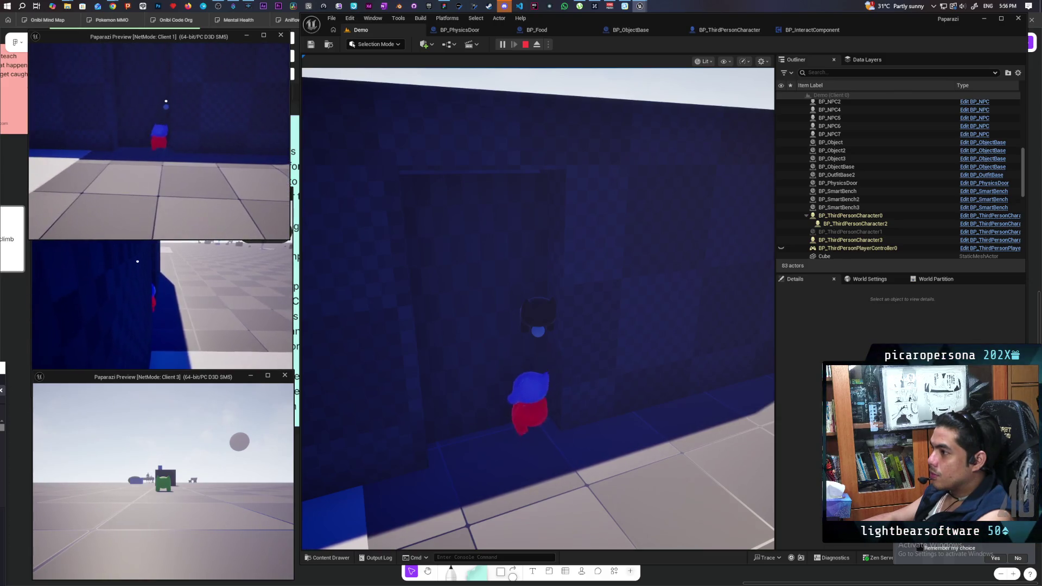
pyautogui.press('a')
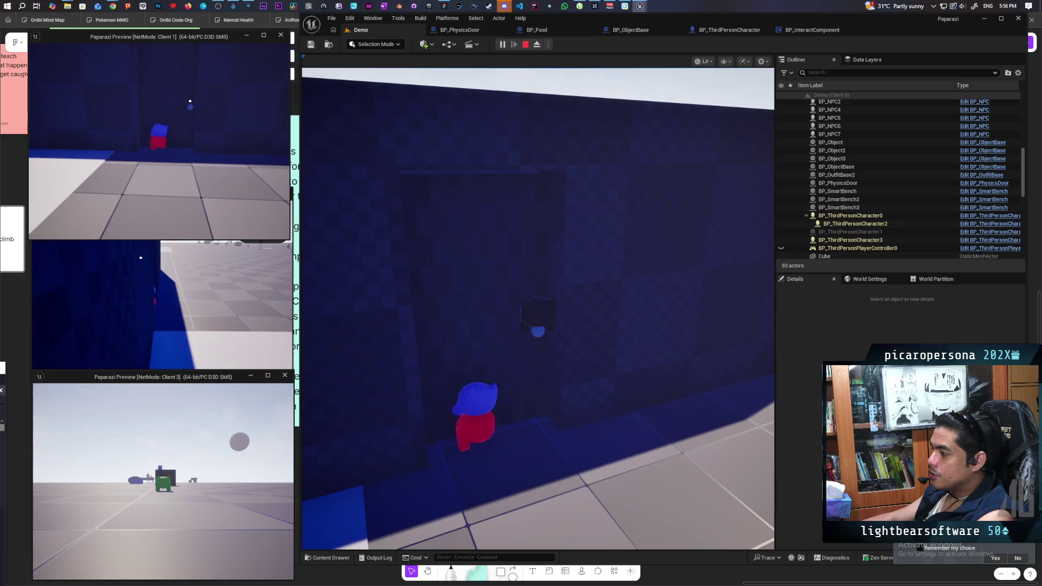
pyautogui.press('d')
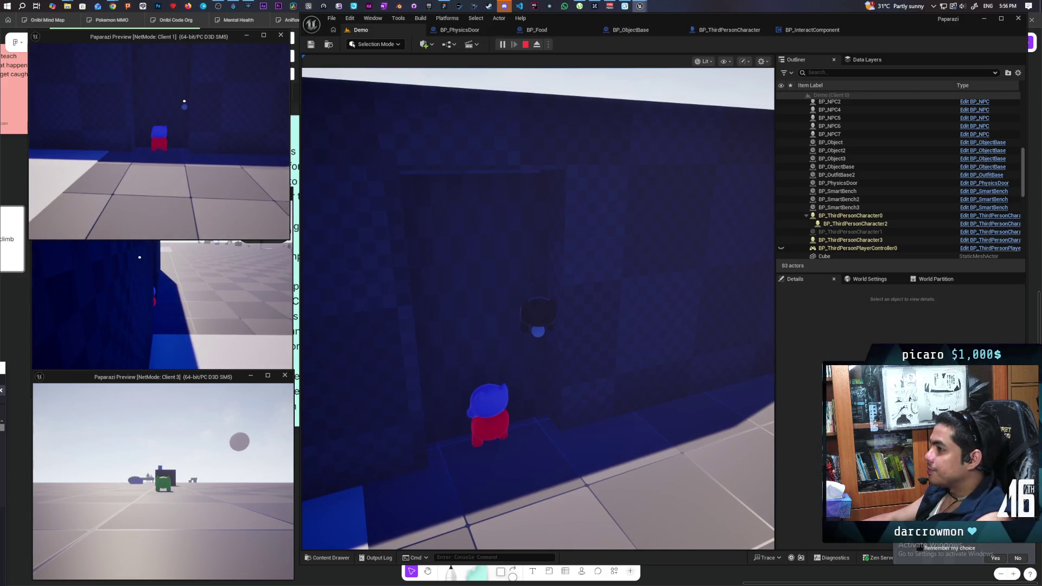
# Stop play, try wiring StaticMeshComponent0 into Simulate Physics' Target, then delete that reference.
pyautogui.press('Escape')
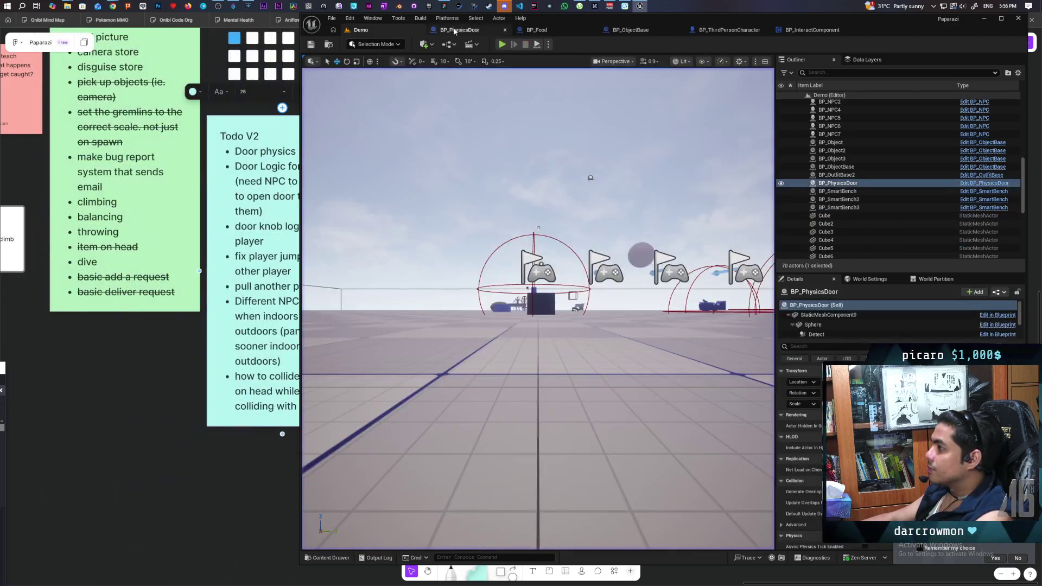
pyautogui.click(465, 30)
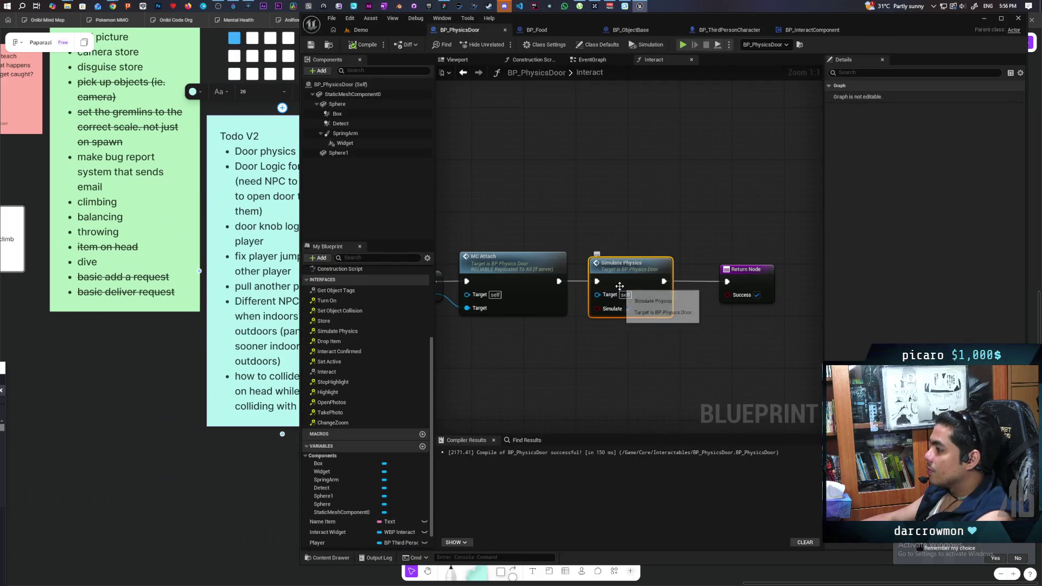
pyautogui.moveTo(619, 286); pyautogui.dragTo(645, 284)
pyautogui.moveTo(320, 97); pyautogui.dragTo(576, 404)
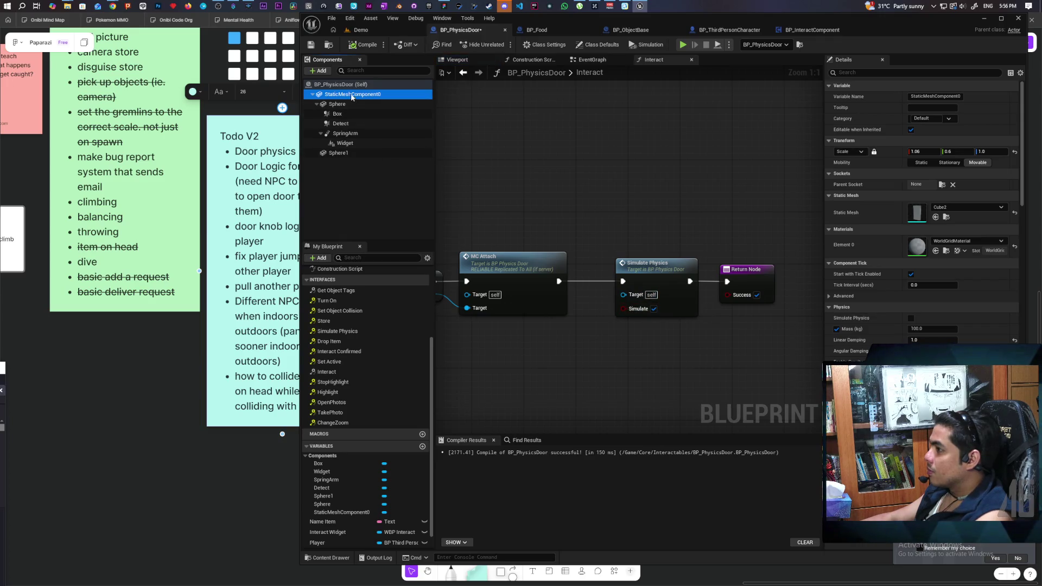
pyautogui.moveTo(532, 349); pyautogui.dragTo(532, 347)
pyautogui.moveTo(600, 349); pyautogui.dragTo(623, 295)
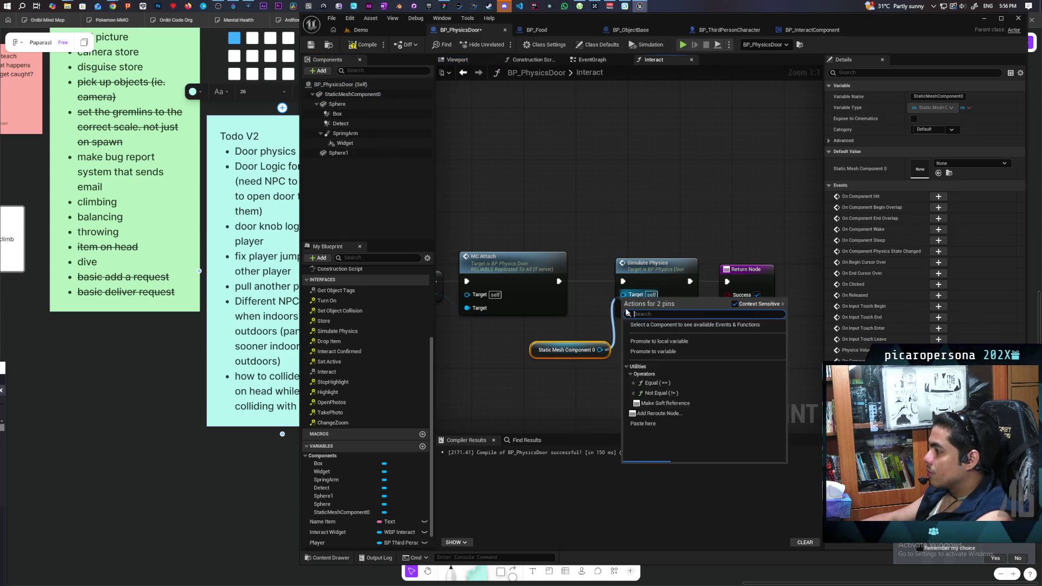
pyautogui.keyDown('alt'); pyautogui.click(602, 352); pyautogui.keyUp('alt')
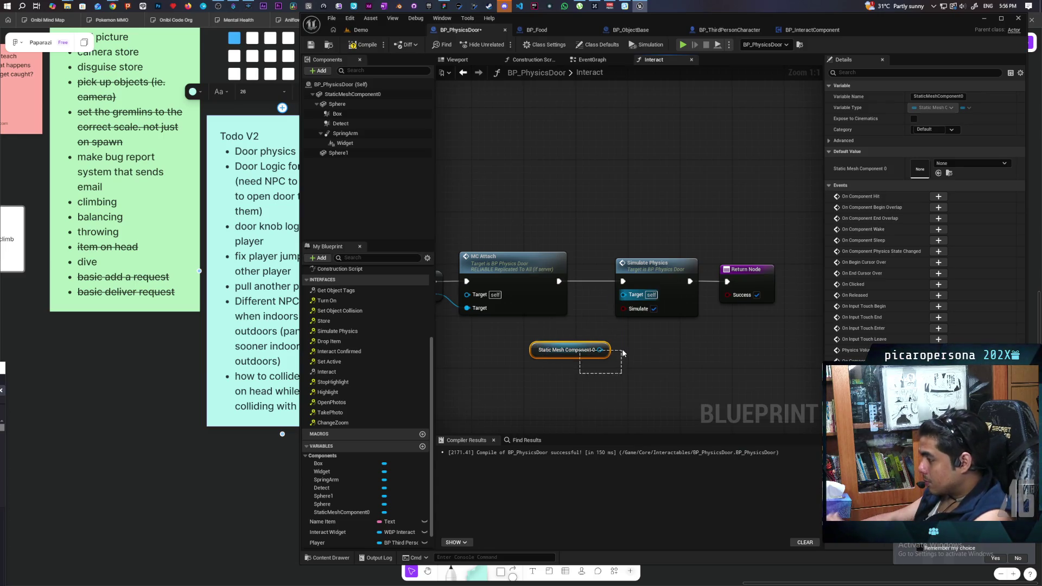
pyautogui.press('Delete')
# Check the door mesh's physics settings, delete Simulate Physics, and wire MC Attach to Return Node.
pyautogui.scroll(-3, 591, 346)
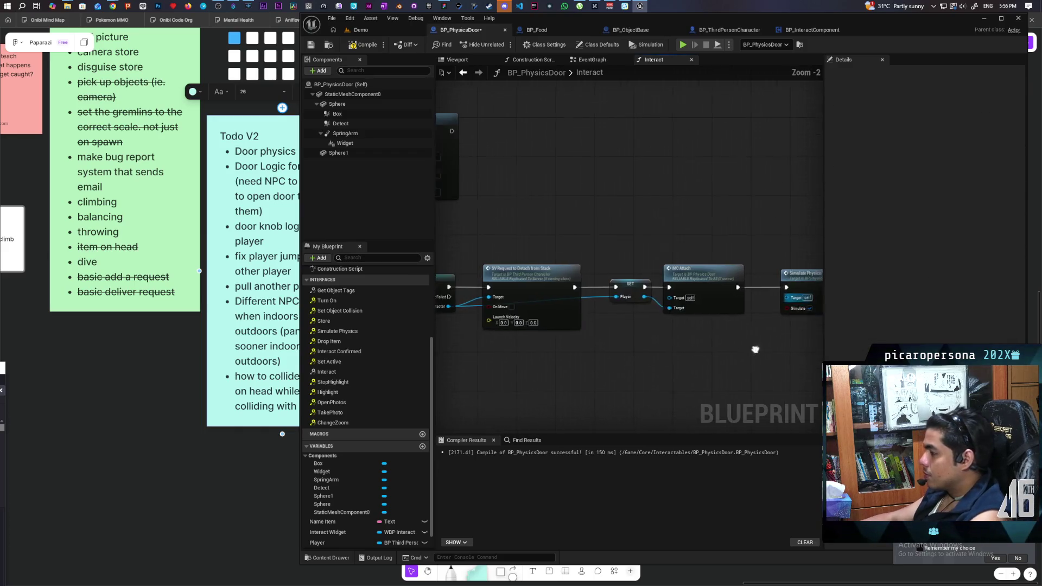
pyautogui.scroll(-3, 638, 361)
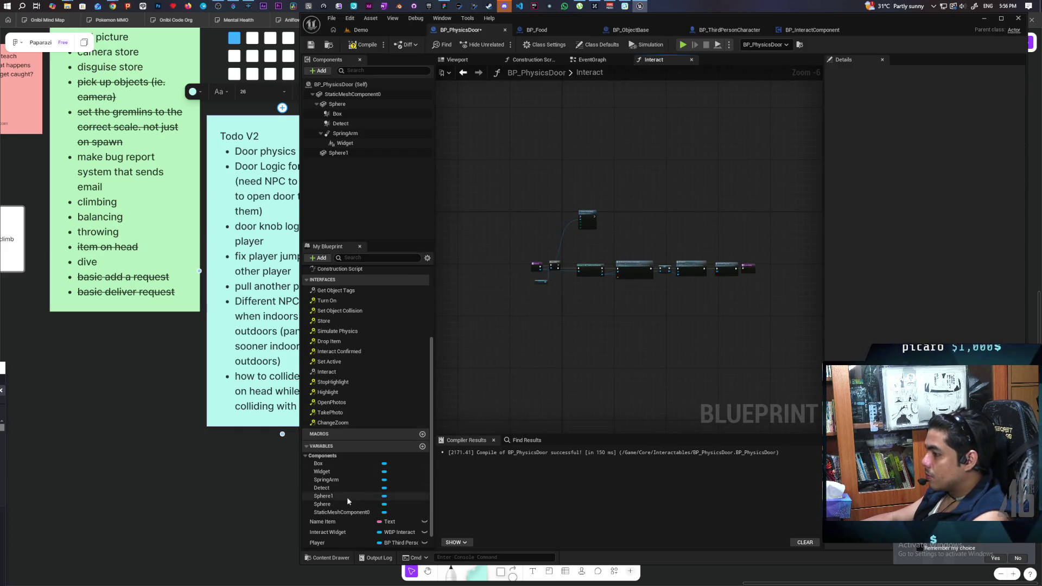
pyautogui.scroll(3, 570, 348)
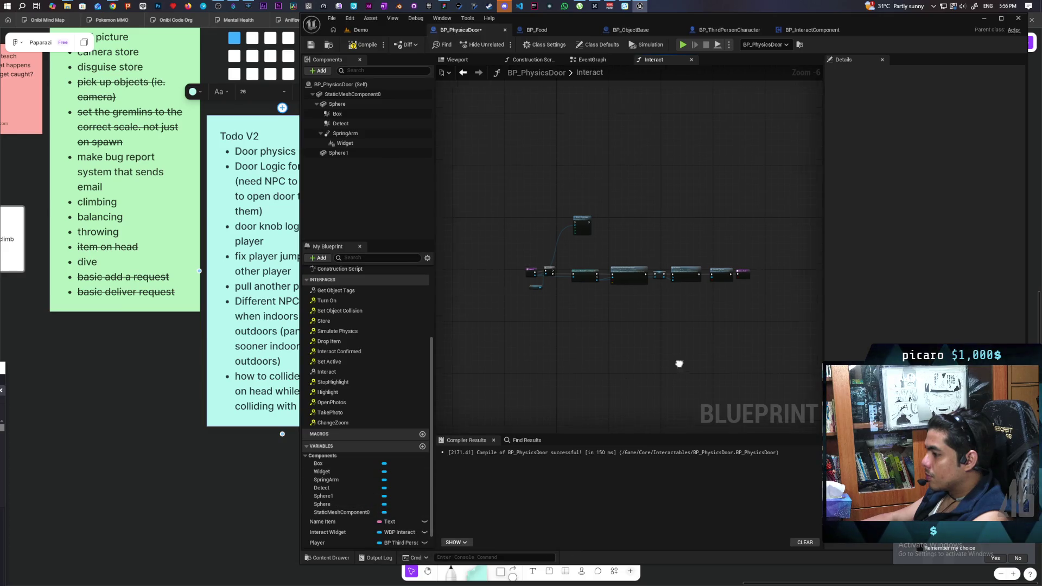
pyautogui.scroll(3, 597, 338)
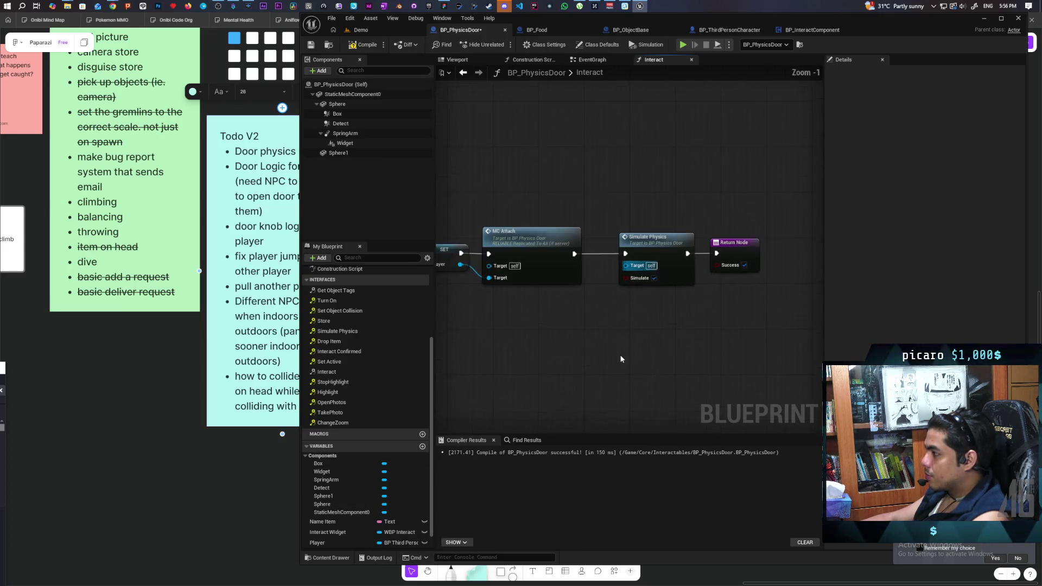
pyautogui.click(352, 95)
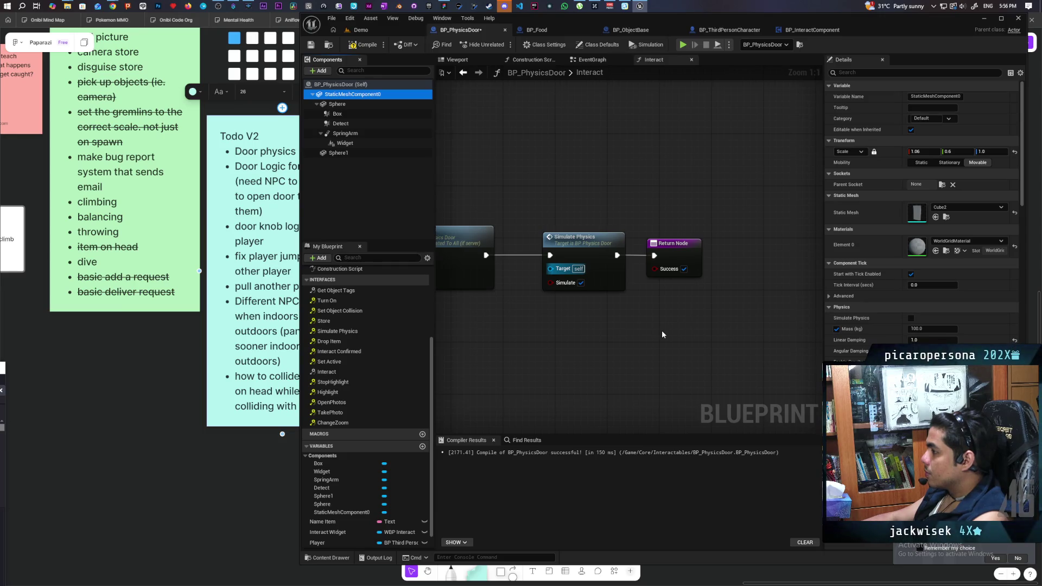
pyautogui.click(568, 245)
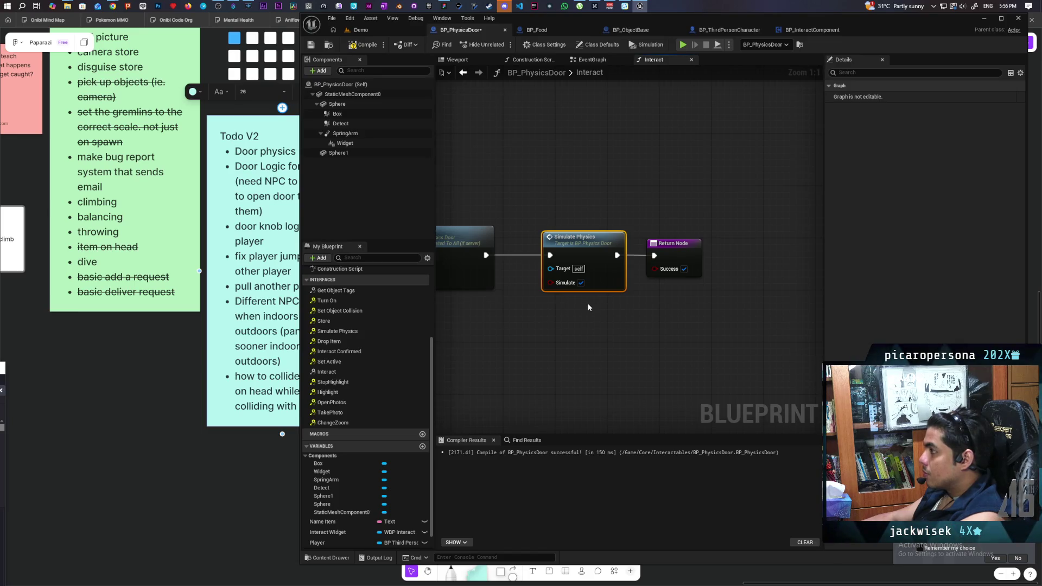
pyautogui.scroll(-4, 588, 307)
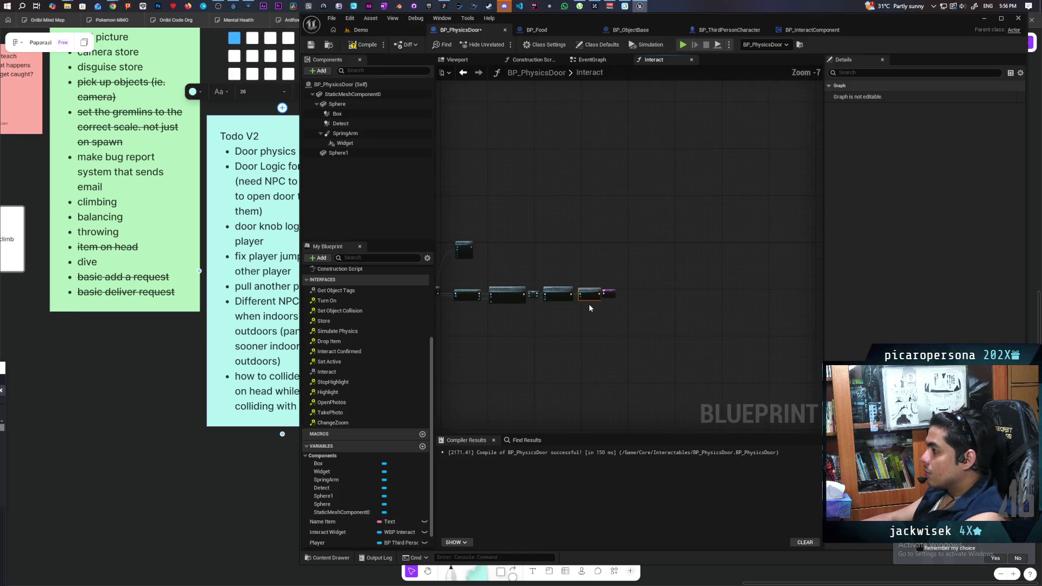
pyautogui.scroll(3, 589, 308)
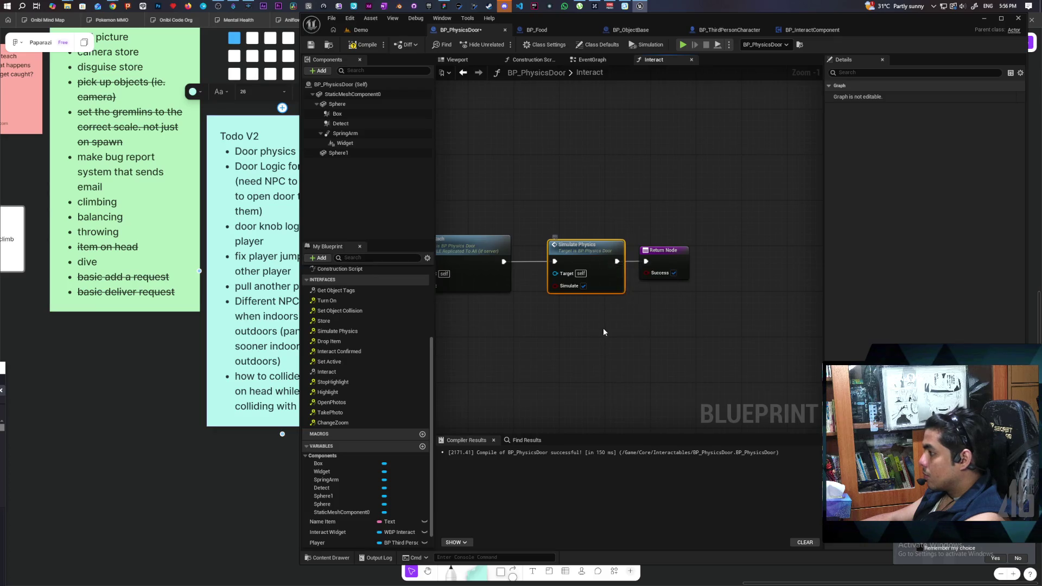
pyautogui.press('Delete')
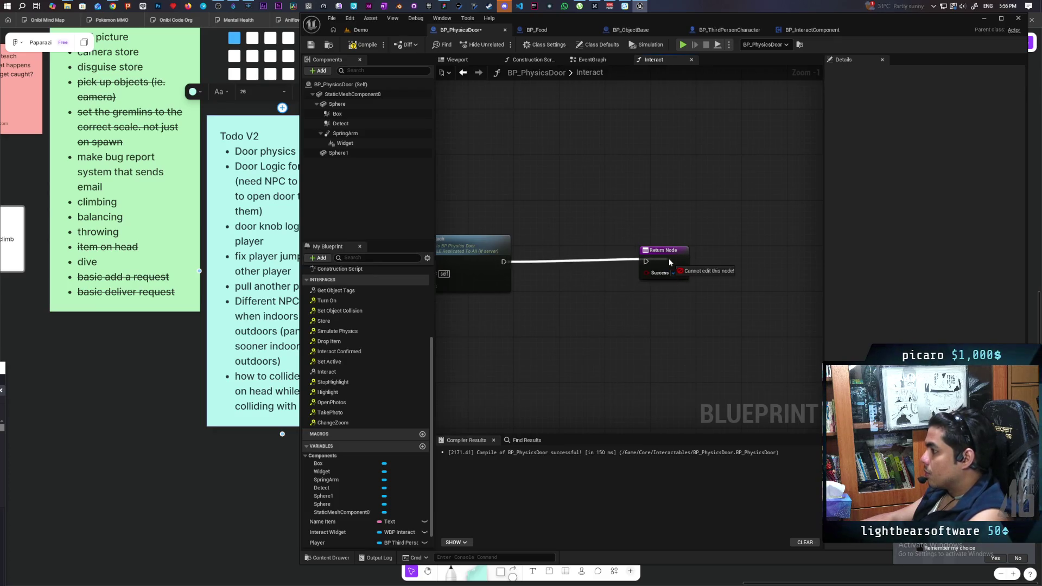
pyautogui.moveTo(629, 259)
pyautogui.mouseDown()
pyautogui.moveTo(608, 258)
pyautogui.moveTo(675, 297)
pyautogui.mouseUp()
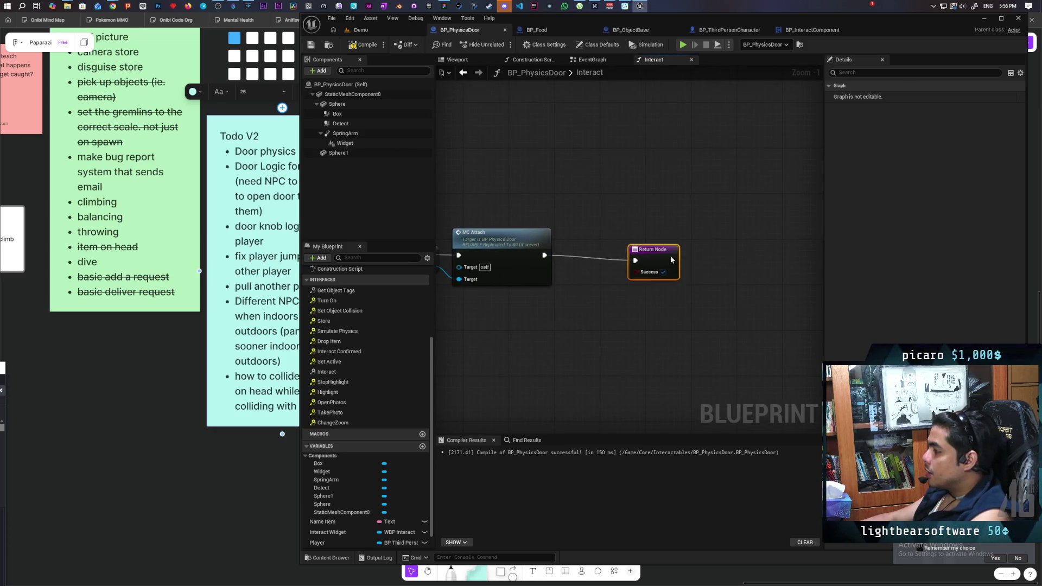
# Add Set Simulate Physics on Static Mesh Component 0 before the Return Node, then return to Demo.
pyautogui.click(323, 185)
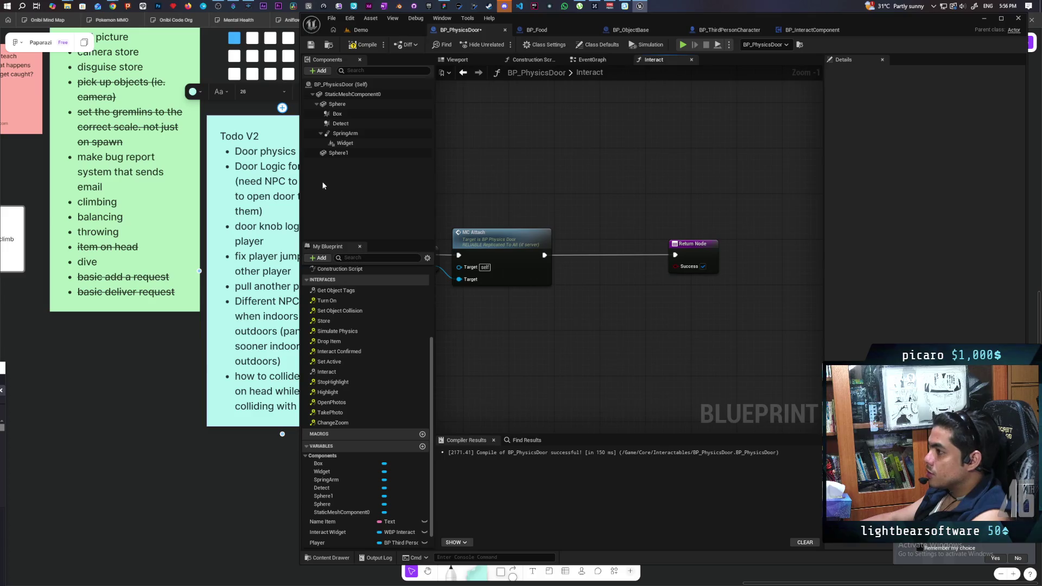
pyautogui.moveTo(358, 101)
pyautogui.mouseDown()
pyautogui.moveTo(530, 164)
pyautogui.moveTo(597, 204)
pyautogui.mouseUp()
pyautogui.write('simula')
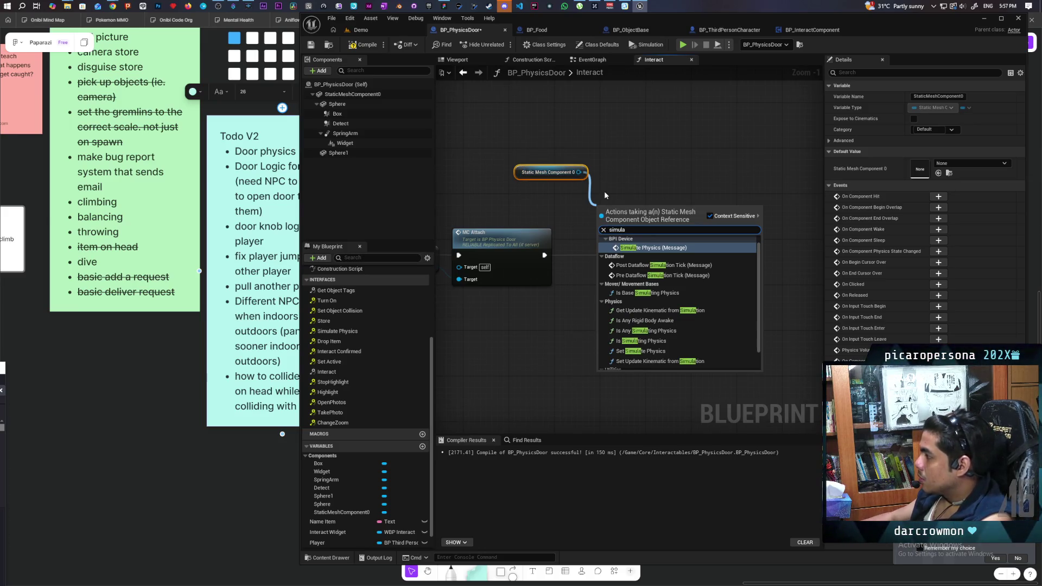
pyautogui.scroll(-2, 661, 273)
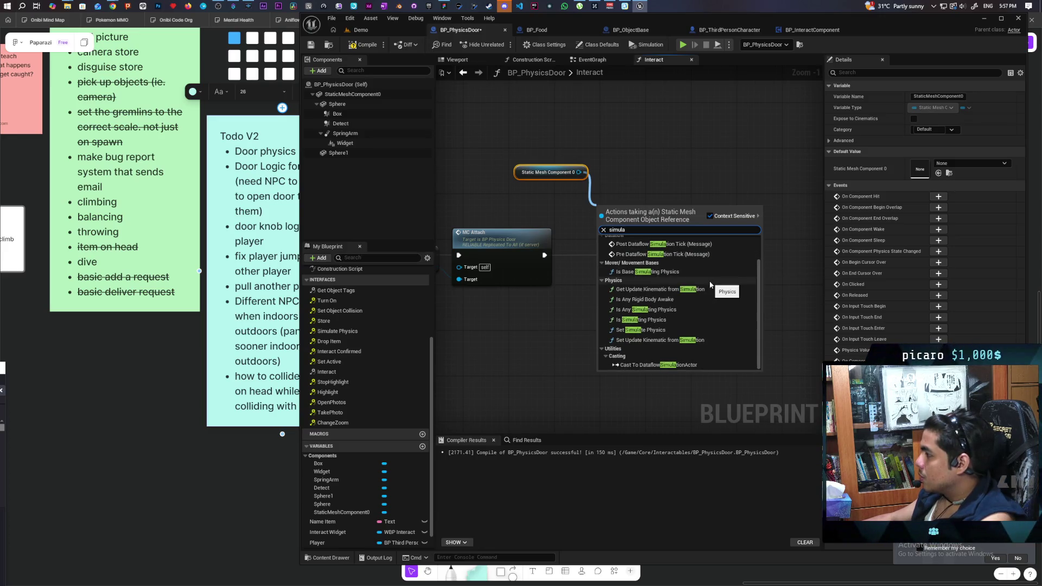
pyautogui.click(644, 330)
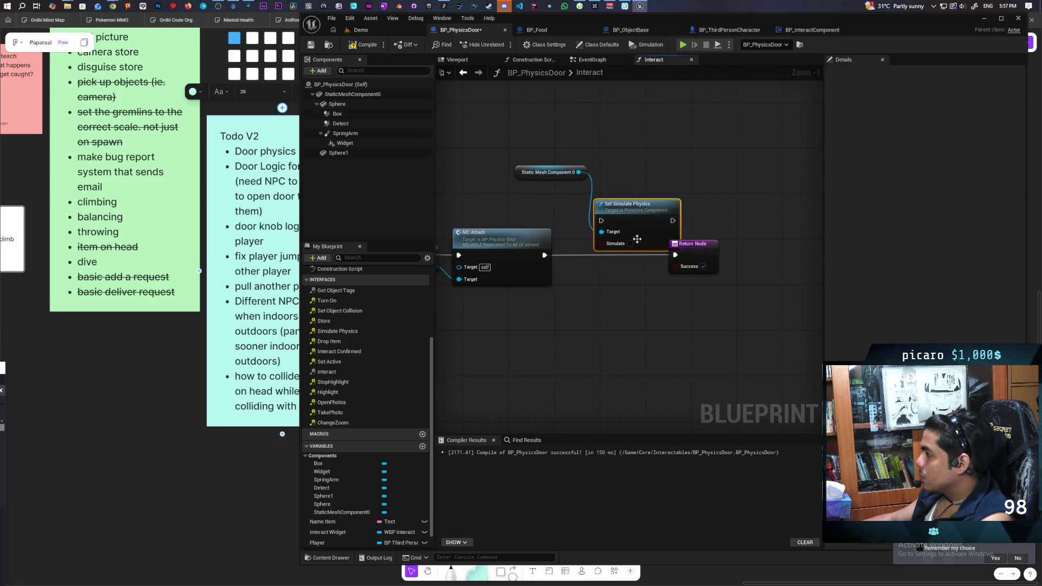
pyautogui.moveTo(637, 238); pyautogui.dragTo(615, 256)
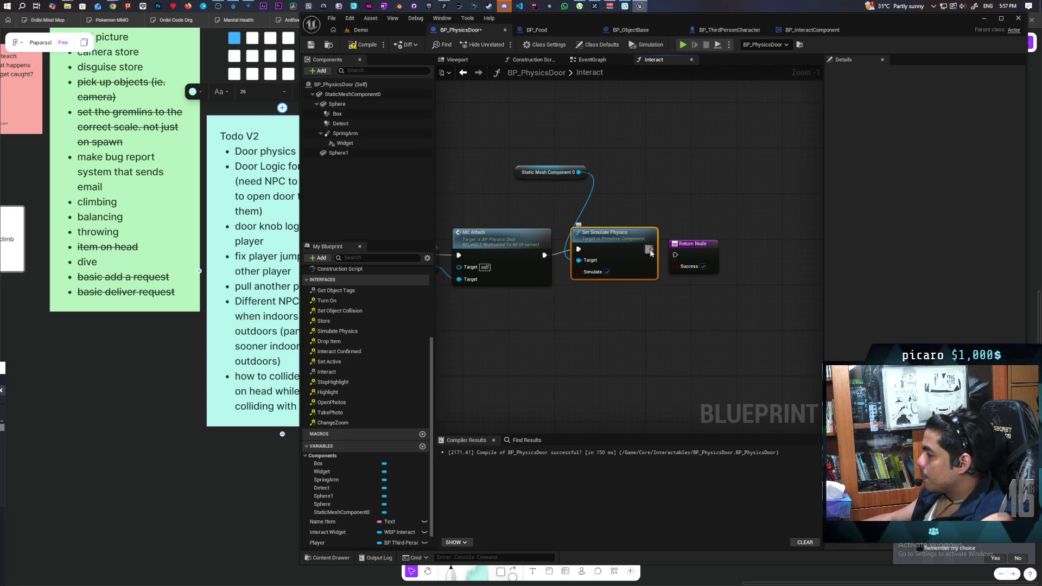
pyautogui.moveTo(611, 252); pyautogui.dragTo(611, 258)
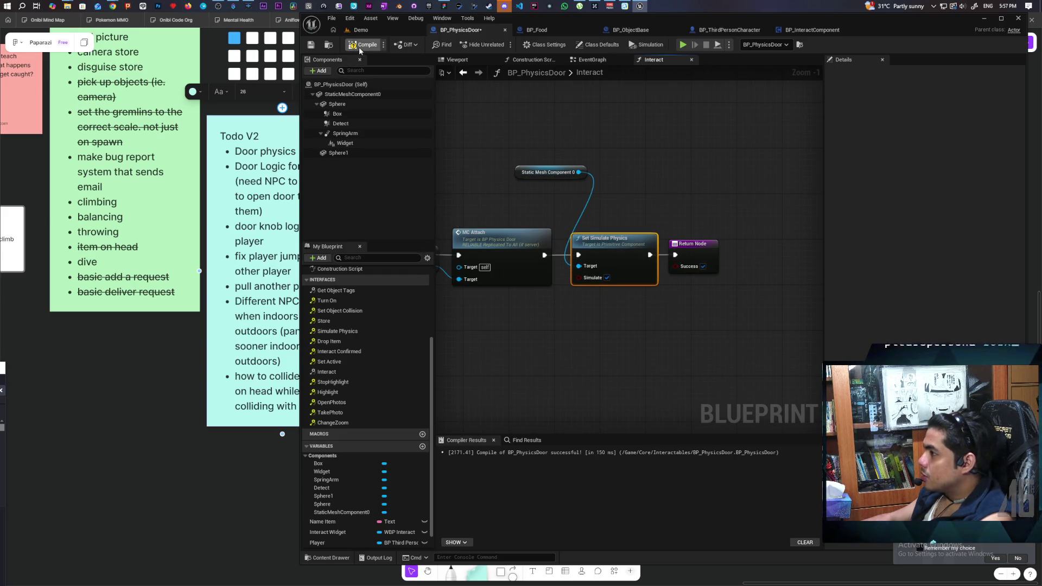
pyautogui.click(380, 30)
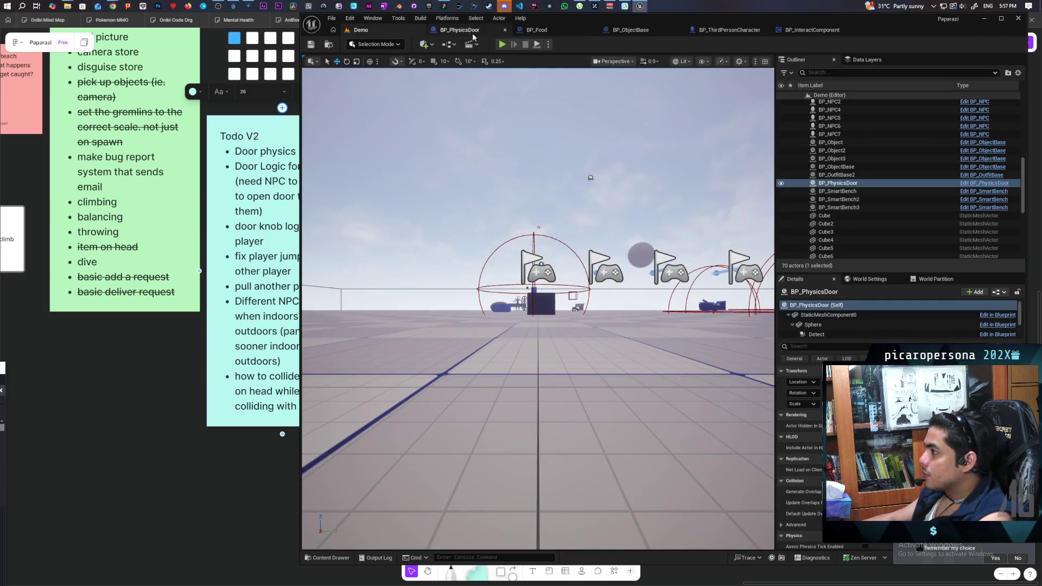
# Start a three-client multiplayer PIE session and walk toward the NPC platform.
pyautogui.hotkey('alt', 'p')
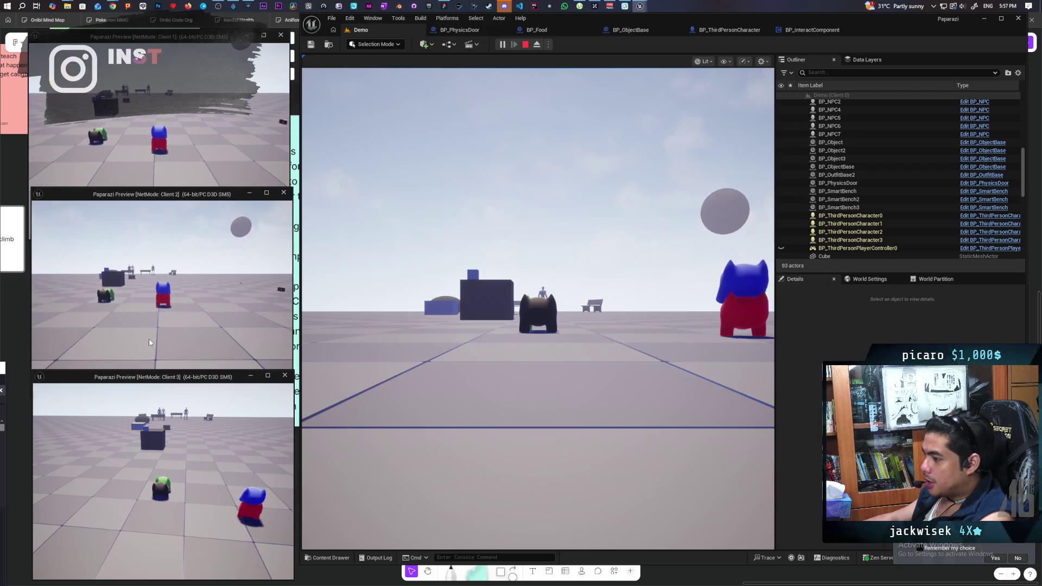
pyautogui.hotkey('alt', 'Tab')
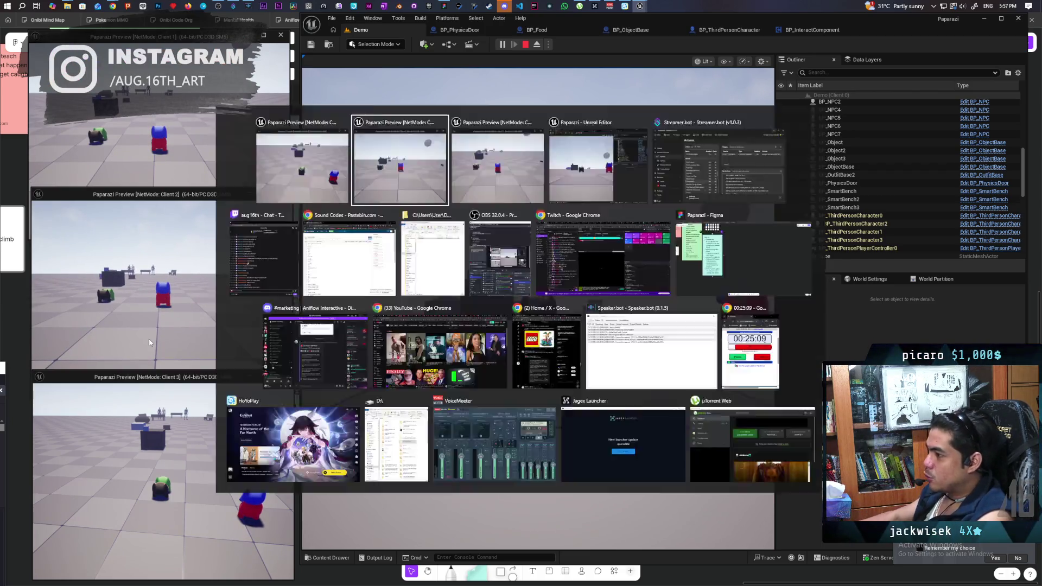
pyautogui.press('w')
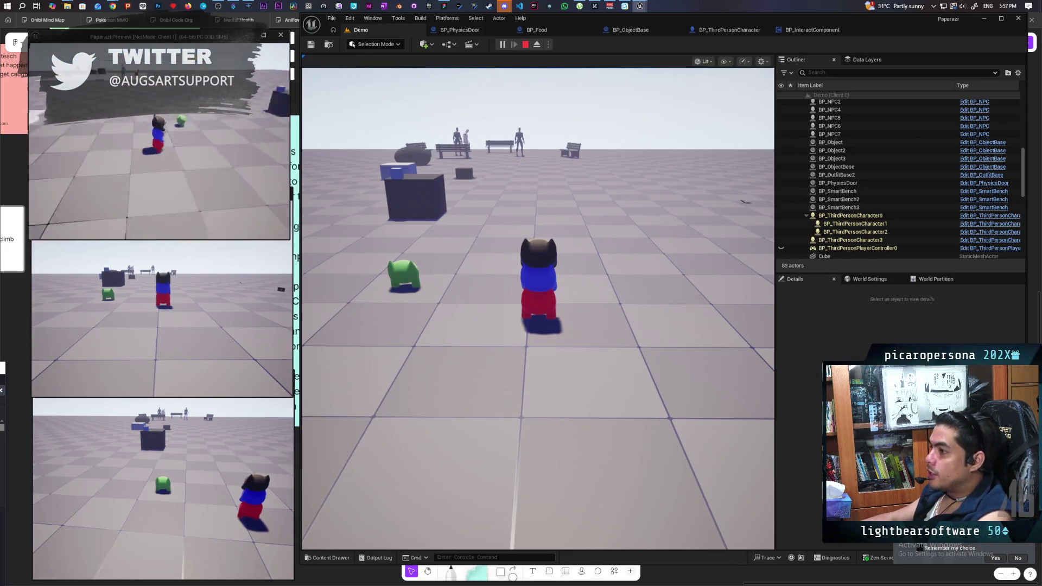
pyautogui.press('w')
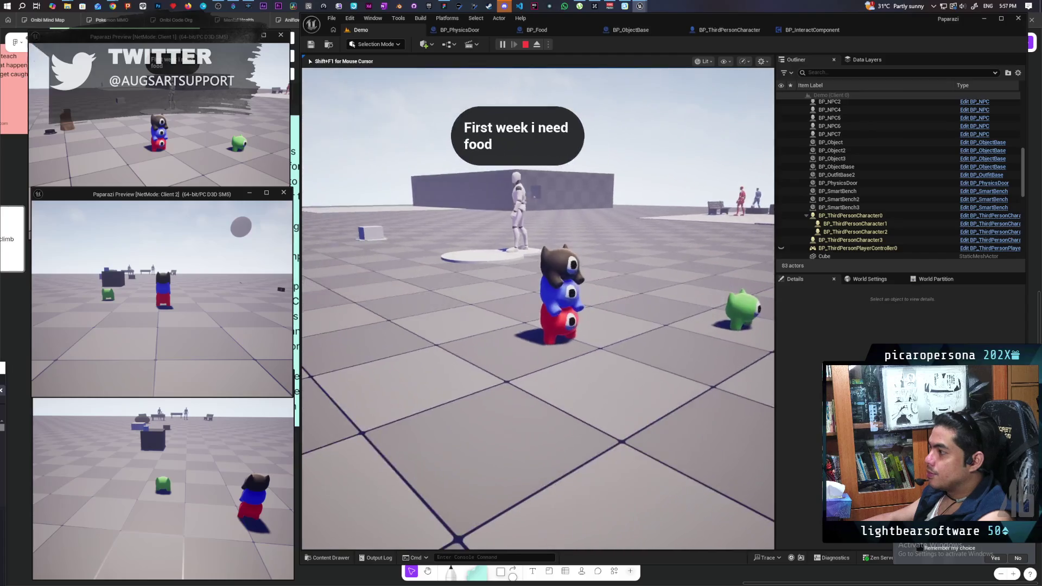
pyautogui.press('w')
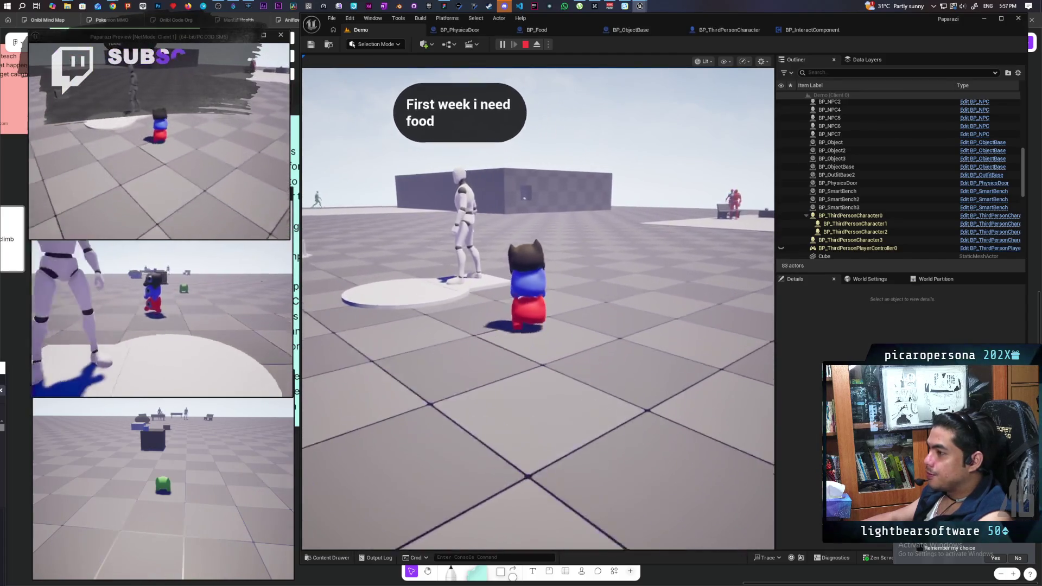
# Walk along the building wall to the door, interact with F, then release the mouse.
pyautogui.press('w')
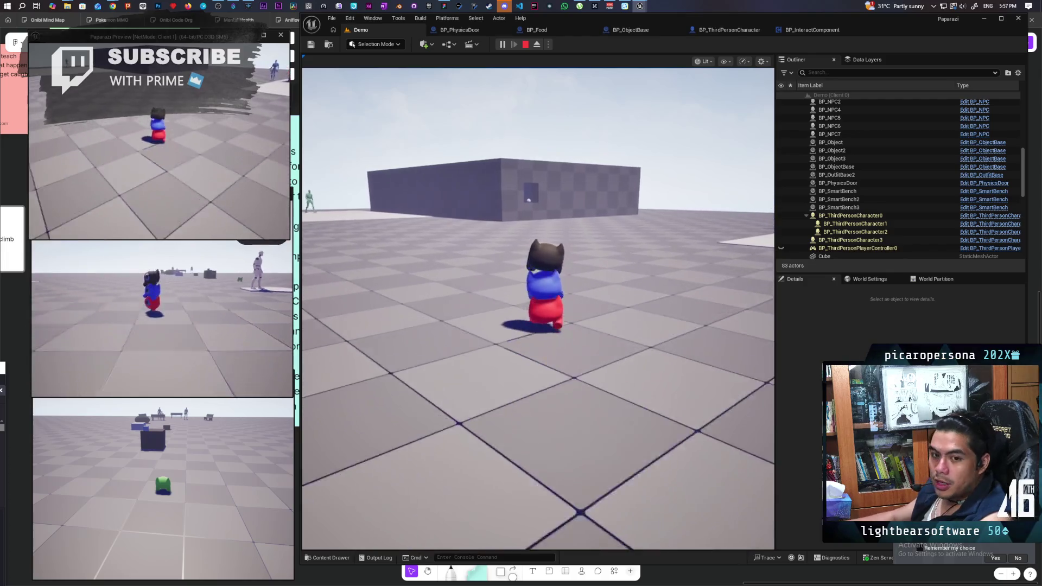
pyautogui.press('w')
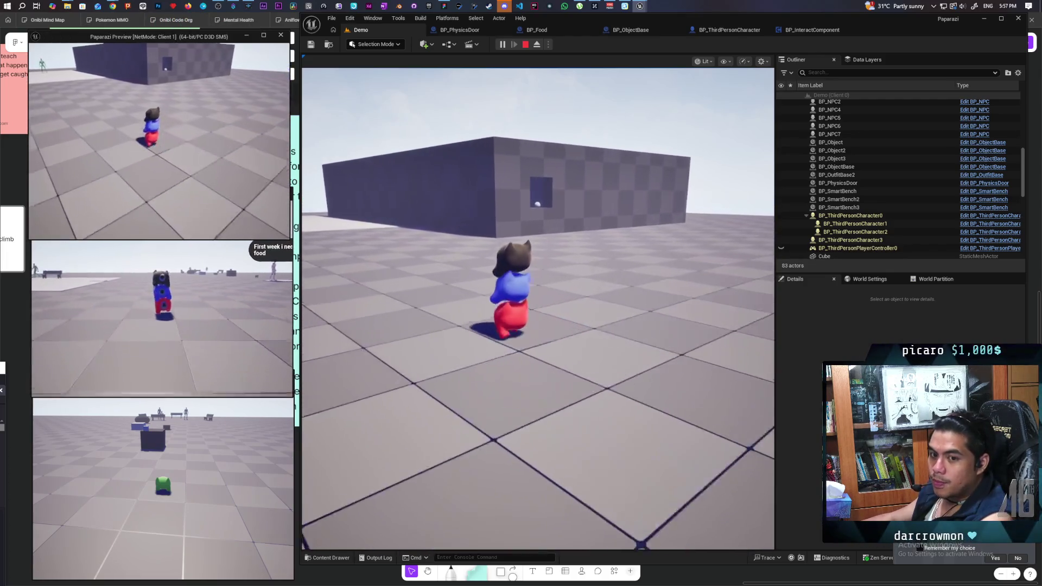
pyautogui.press('w')
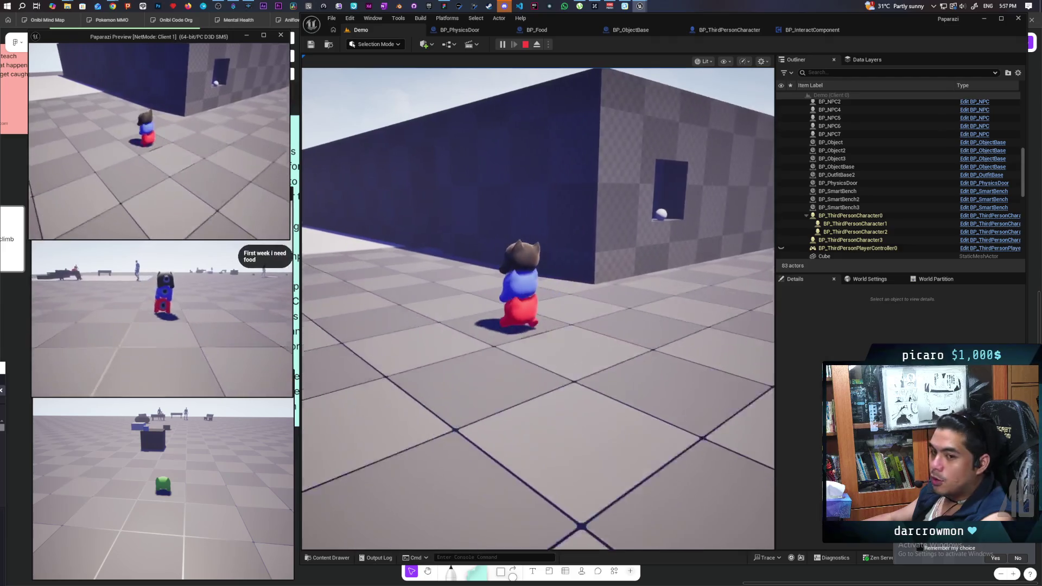
pyautogui.press('w')
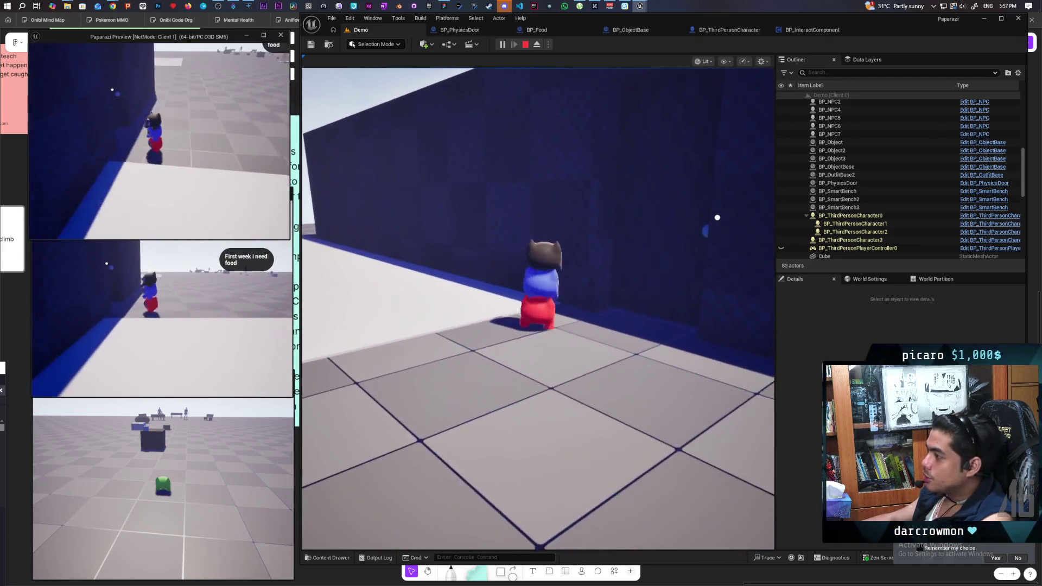
pyautogui.press('w')
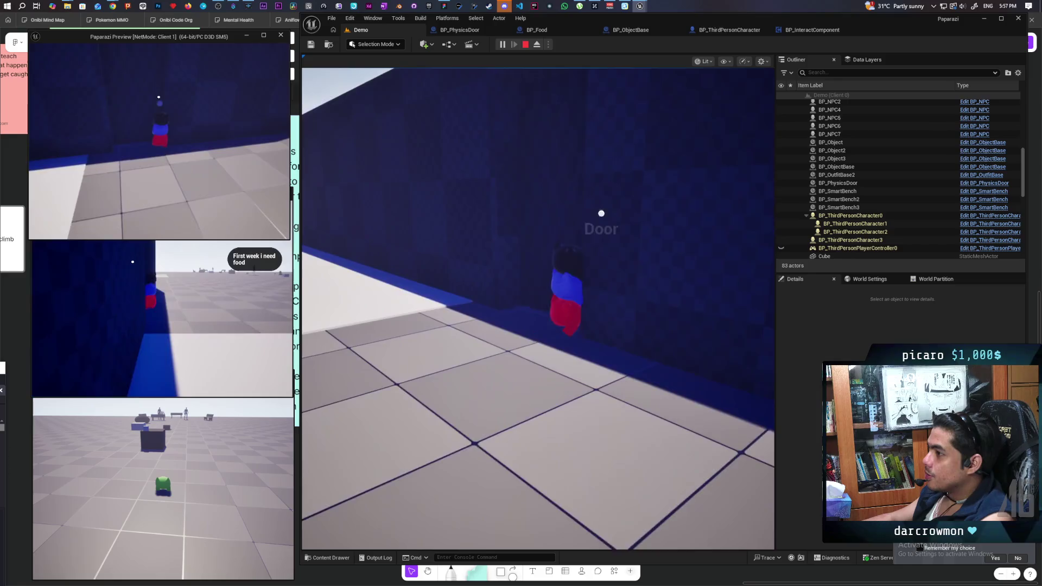
pyautogui.press('w')
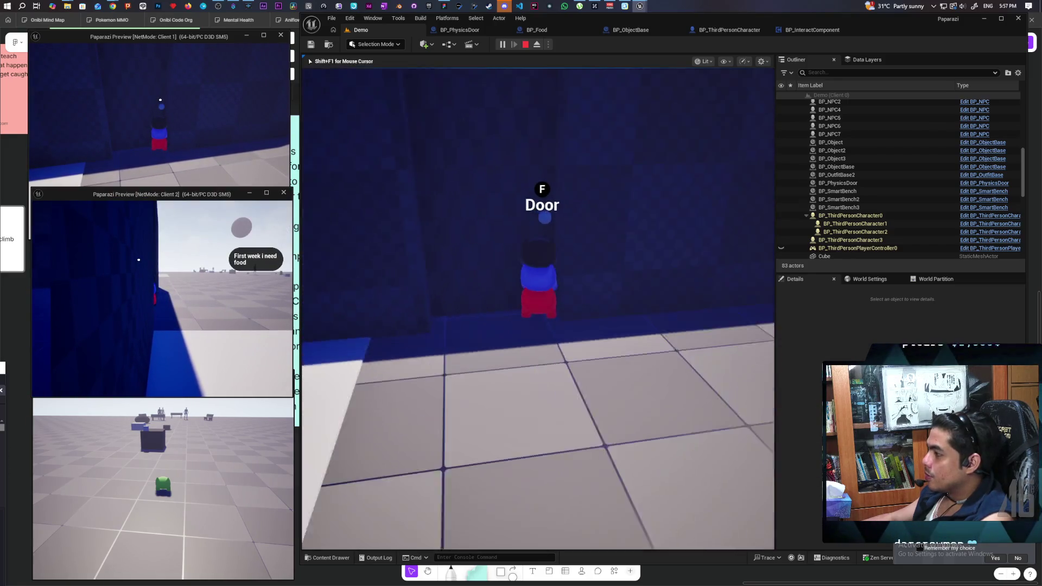
pyautogui.press('f')
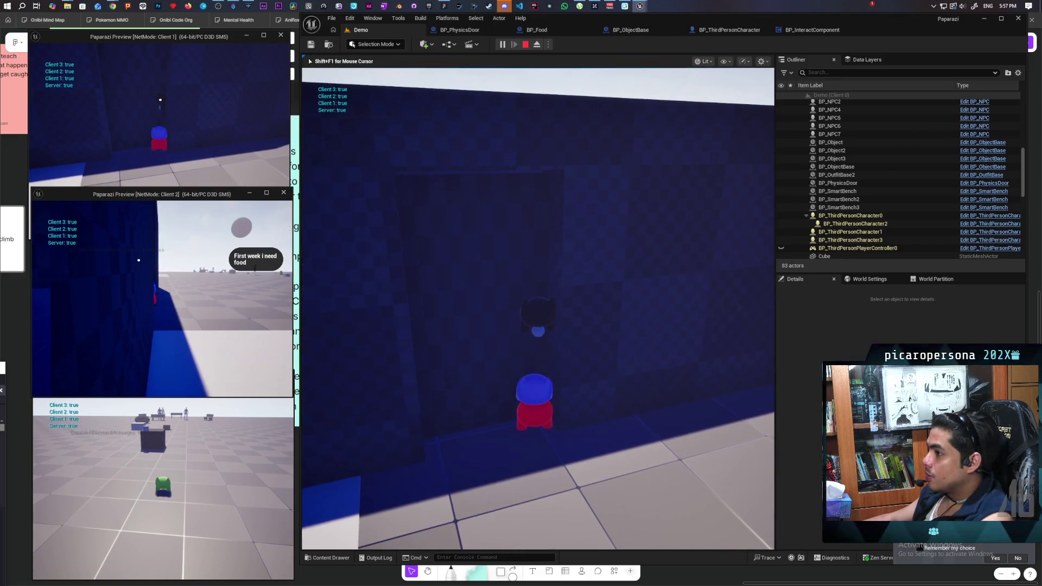
pyautogui.hotkey('alt', 'Tab')
# Check the door result in the Client 1, 2 and 3 windows, then stop Play-in-Editor.
pyautogui.click(241, 156)
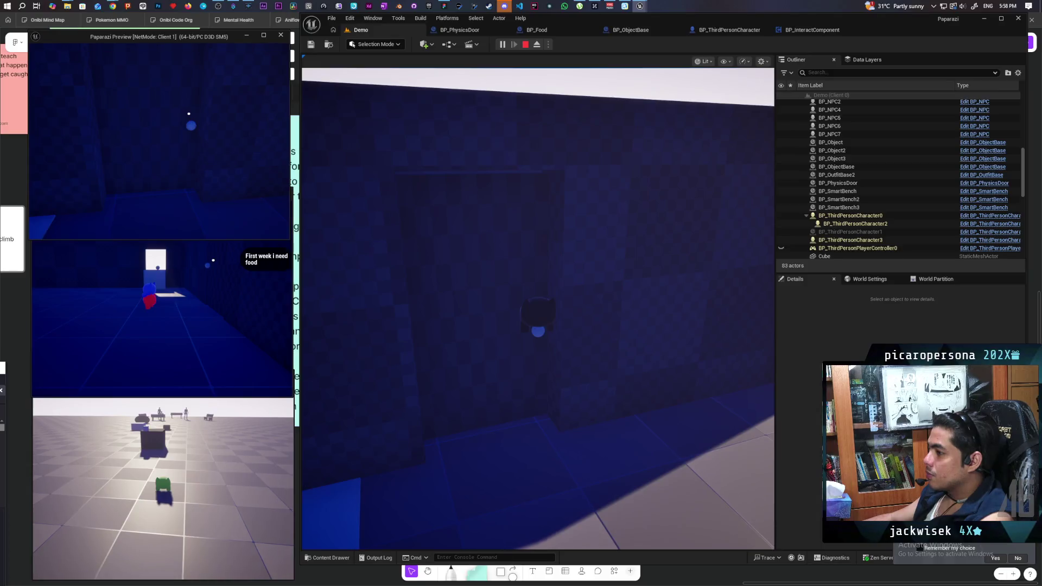
pyautogui.click(130, 253)
pyautogui.click(157, 428)
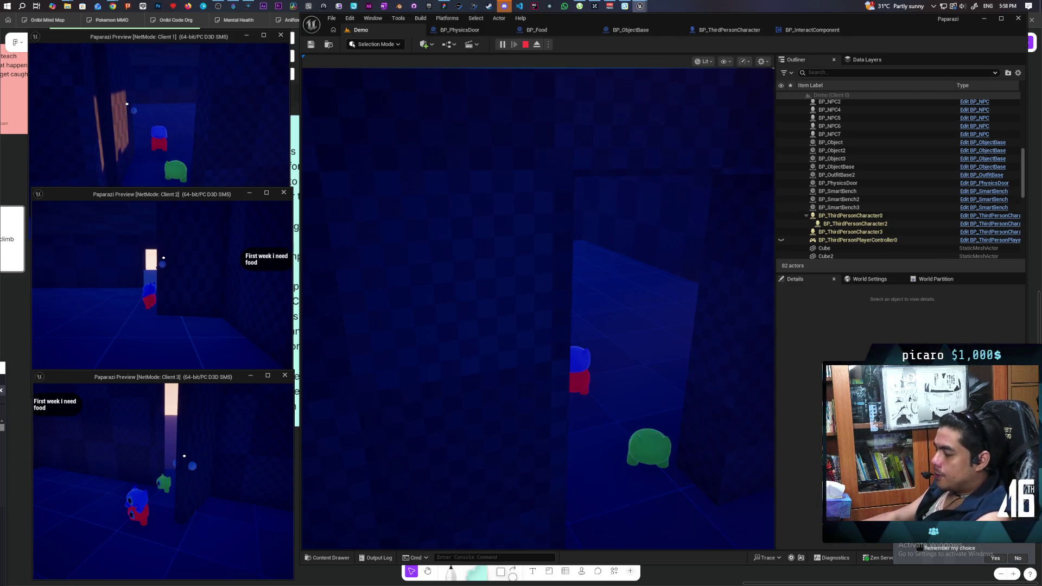
pyautogui.press('Escape')
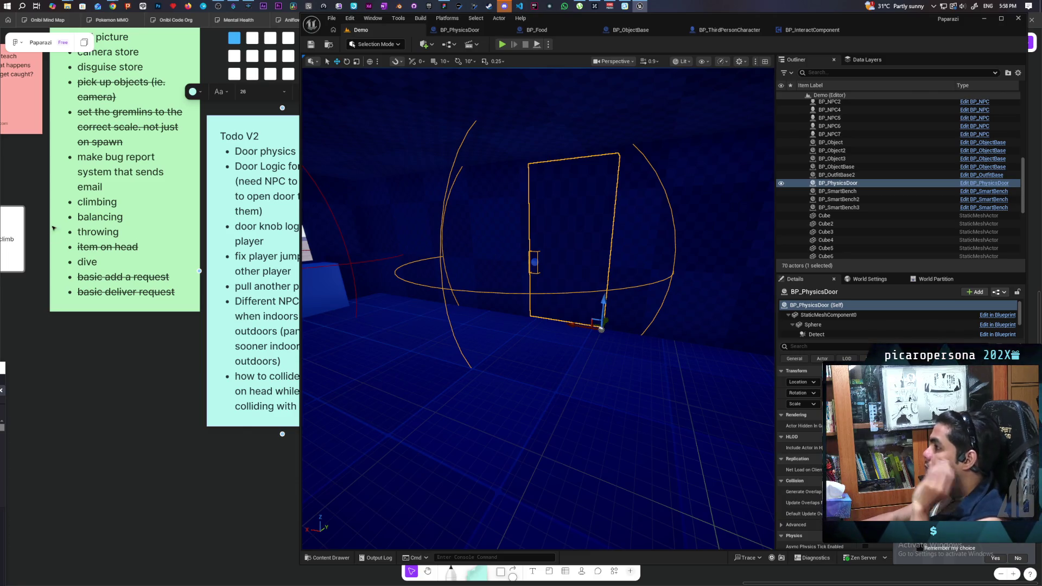
# In BP_PhysicsDoor's Interact graph, place the Static Mesh Component 0 getter above Set Simulate Physics.
pyautogui.click(462, 30)
pyautogui.moveTo(542, 319)
pyautogui.mouseDown()
pyautogui.moveTo(748, 316)
pyautogui.moveTo(643, 347)
pyautogui.mouseUp()
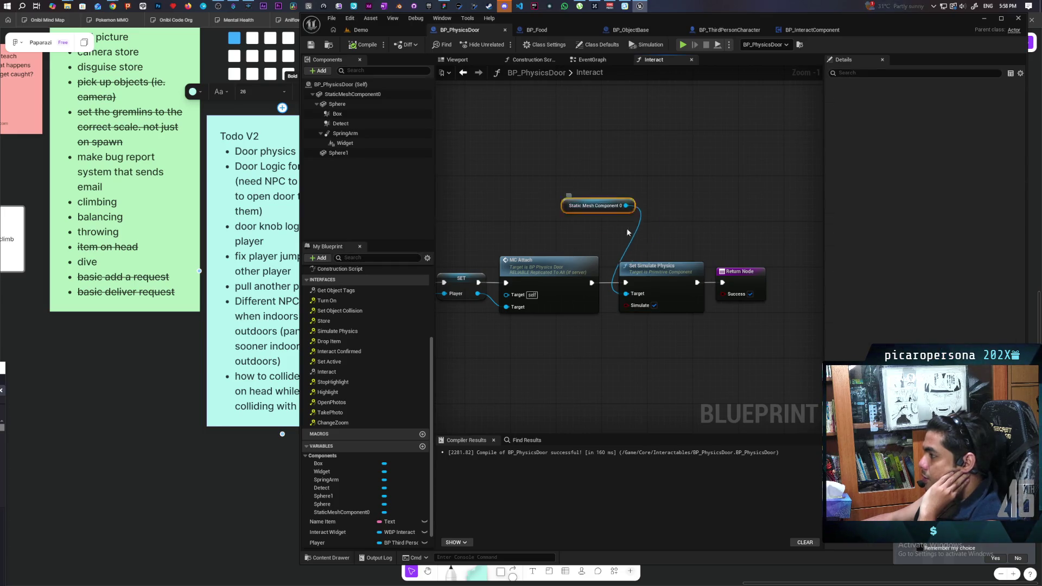
pyautogui.moveTo(601, 200); pyautogui.dragTo(659, 240)
pyautogui.moveTo(639, 192); pyautogui.dragTo(608, 347)
pyautogui.click(627, 162)
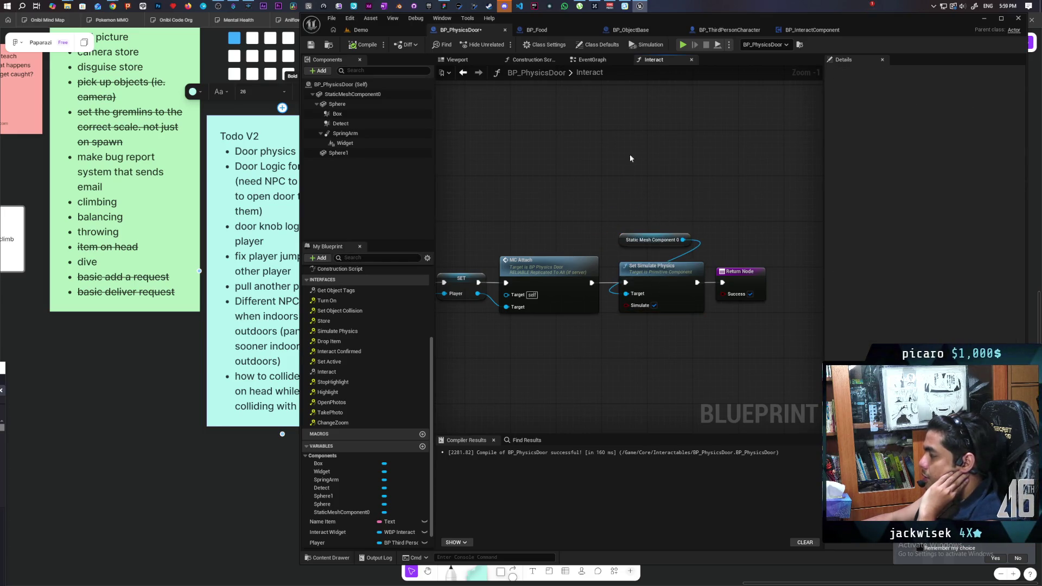
# In the door's EventGraph, move the MC Attach event up and to the left.
pyautogui.click(594, 59)
pyautogui.moveTo(546, 359); pyautogui.dragTo(645, 341)
pyautogui.moveTo(513, 273); pyautogui.dragTo(451, 247)
pyautogui.moveTo(465, 344)
pyautogui.mouseDown()
pyautogui.moveTo(632, 360)
pyautogui.moveTo(639, 382)
pyautogui.mouseUp()
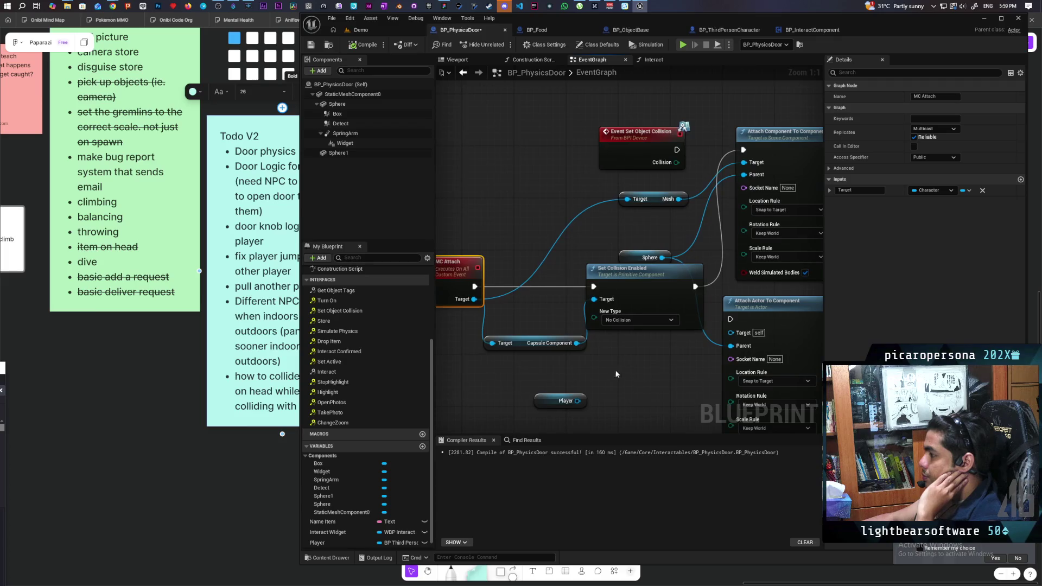
# Delete the unused Player node, recompile BP_PhysicsDoor, and switch to BP_ThirdPersonCharacter.
pyautogui.moveTo(565, 365)
pyautogui.mouseDown()
pyautogui.moveTo(699, 264)
pyautogui.moveTo(607, 363)
pyautogui.moveTo(636, 348)
pyautogui.mouseUp()
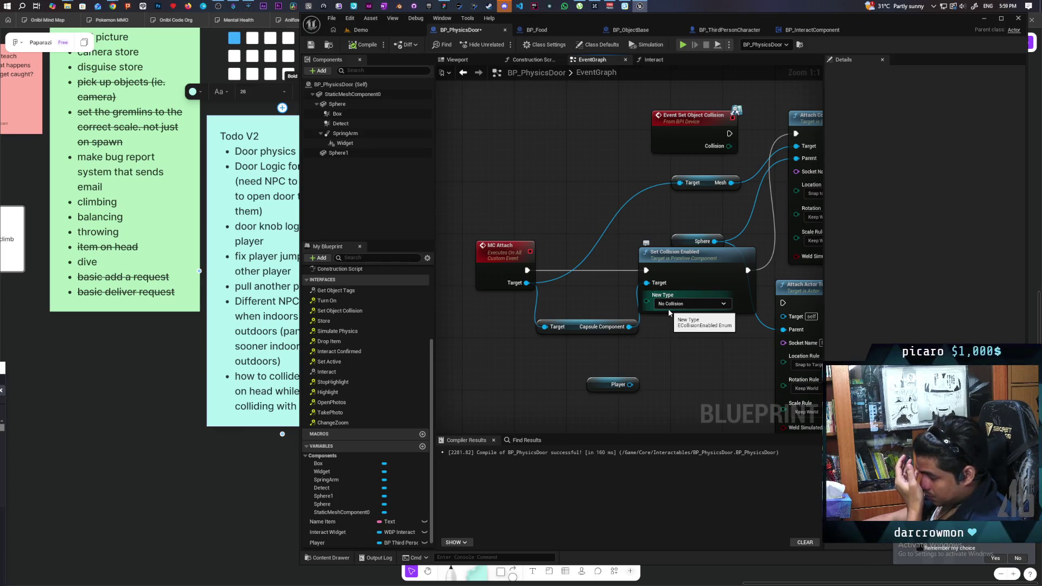
pyautogui.moveTo(676, 352)
pyautogui.mouseDown()
pyautogui.moveTo(568, 330)
pyautogui.moveTo(486, 359)
pyautogui.moveTo(562, 368)
pyautogui.mouseUp()
pyautogui.press('Delete')
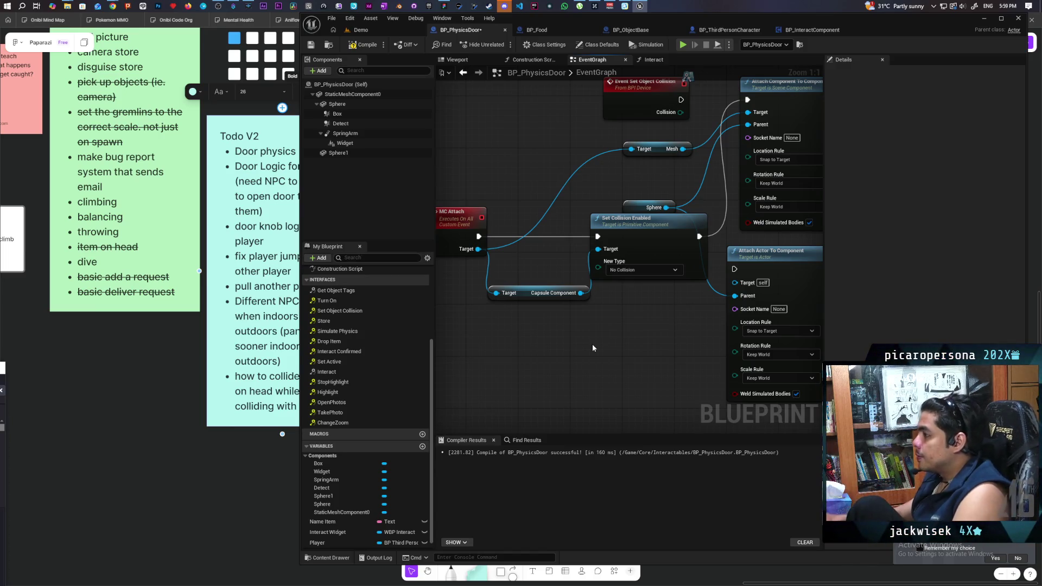
pyautogui.click(358, 47)
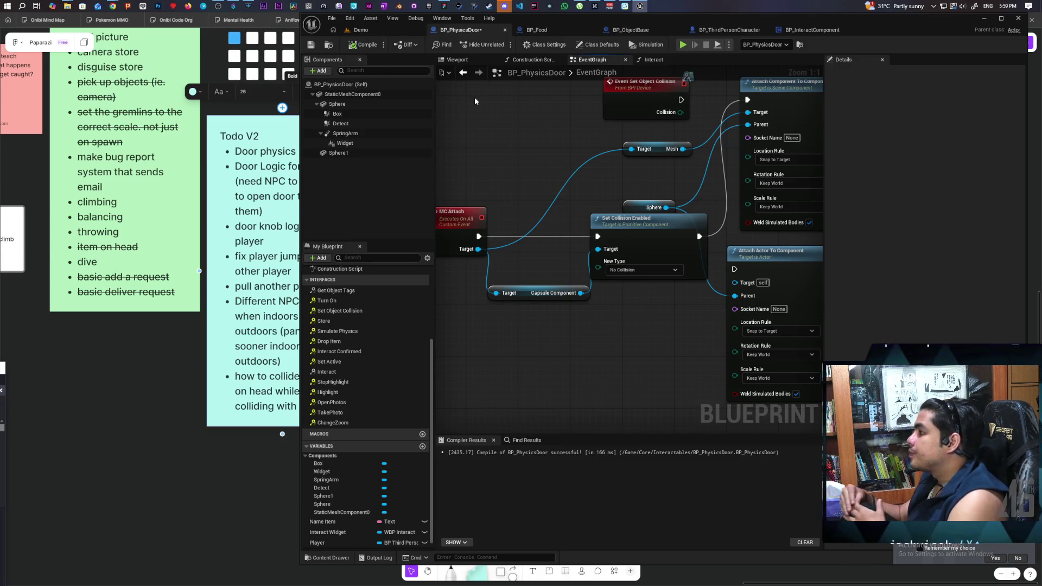
pyautogui.click(724, 29)
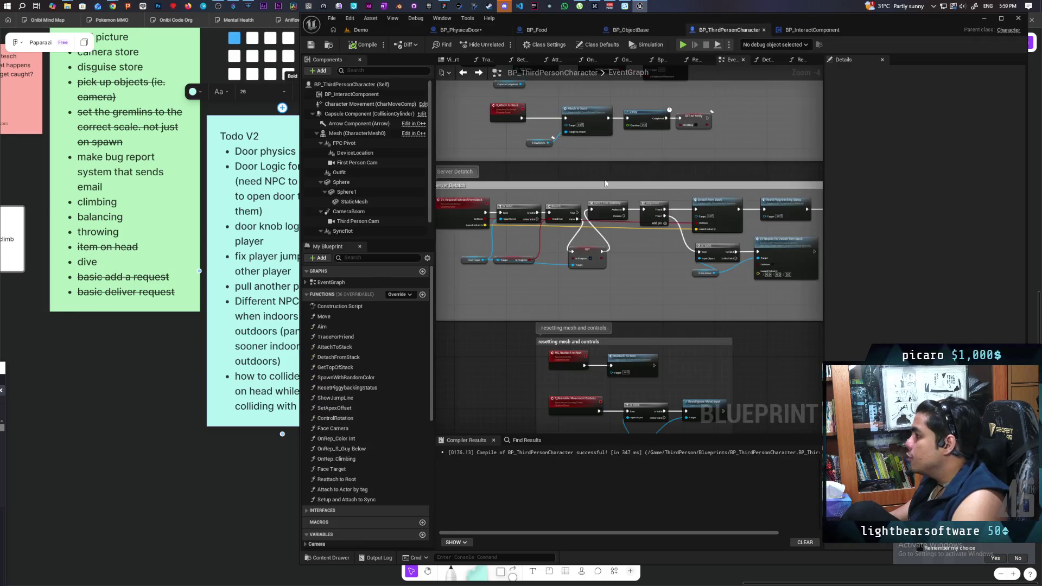
pyautogui.scroll(-1, 570, 253)
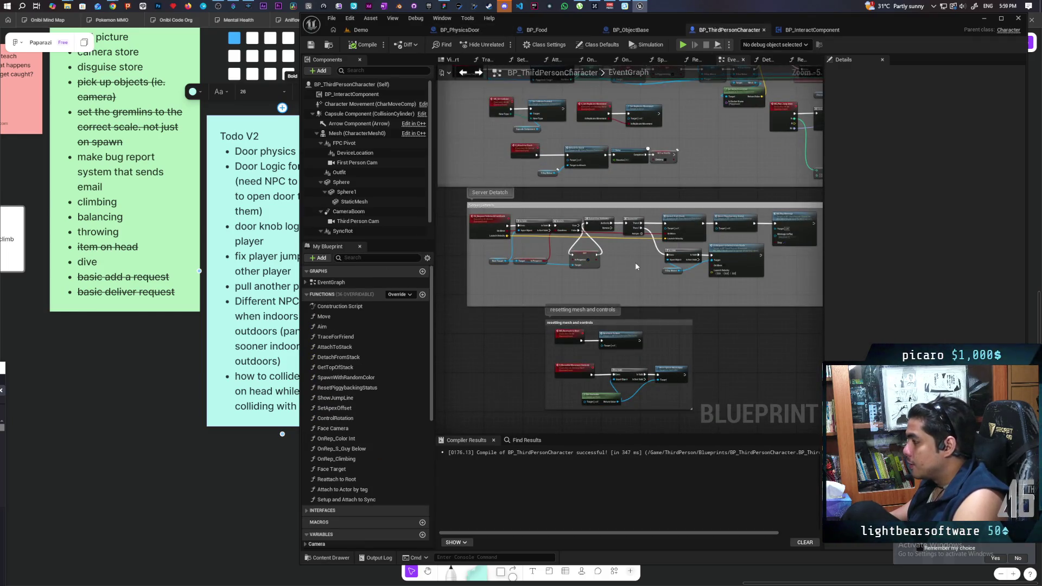
pyautogui.scroll(4, 651, 270)
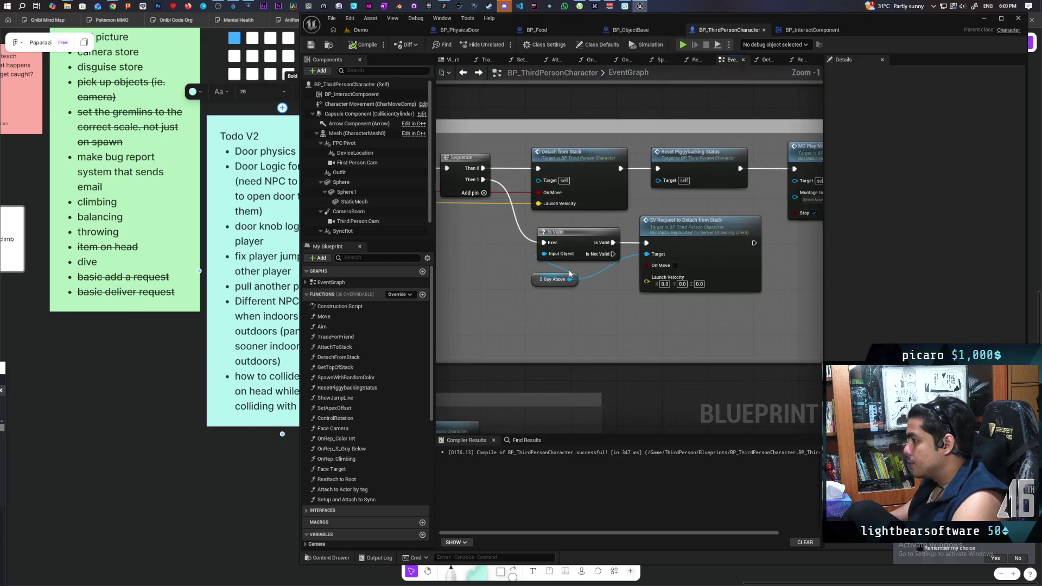
pyautogui.moveTo(533, 307); pyautogui.dragTo(538, 305)
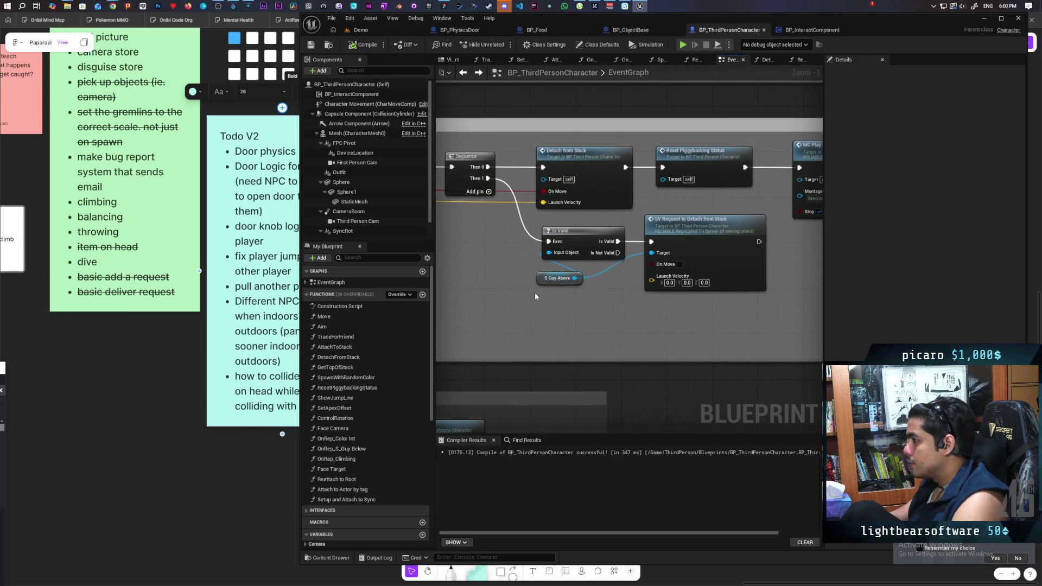
pyautogui.scroll(-2, 535, 296)
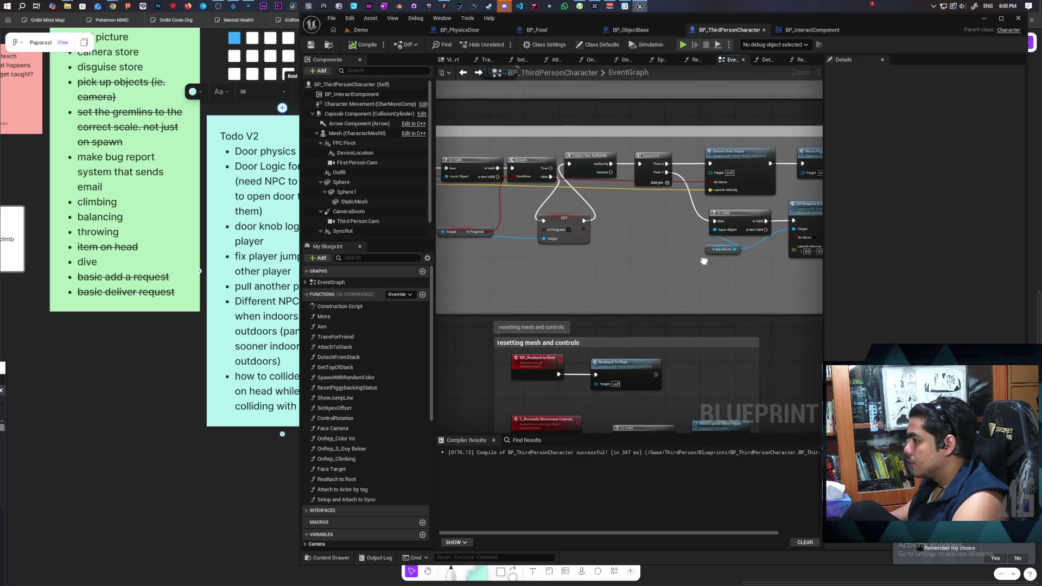
pyautogui.moveTo(514, 285); pyautogui.dragTo(513, 337)
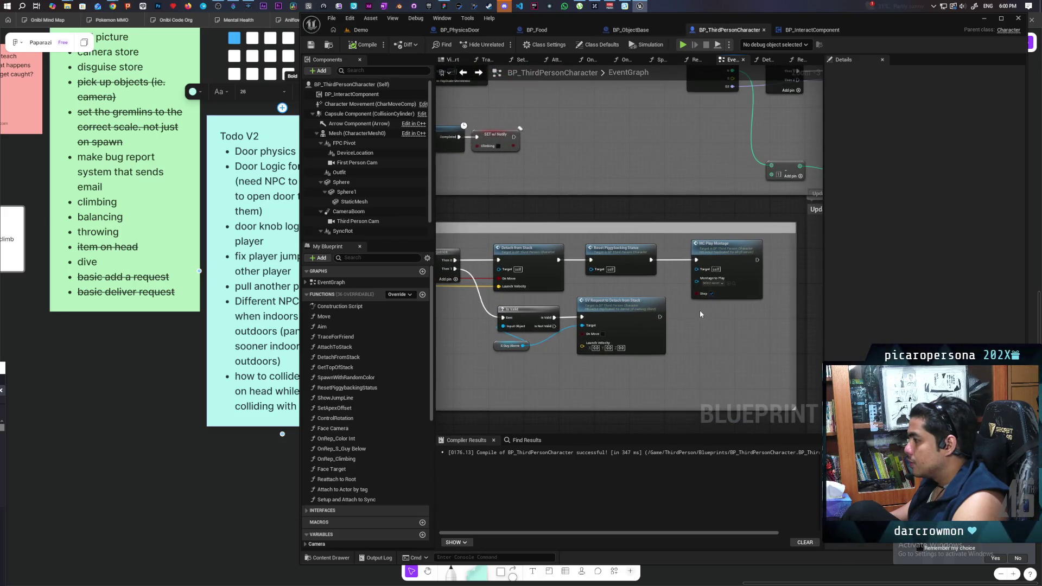
pyautogui.scroll(-5, 689, 312)
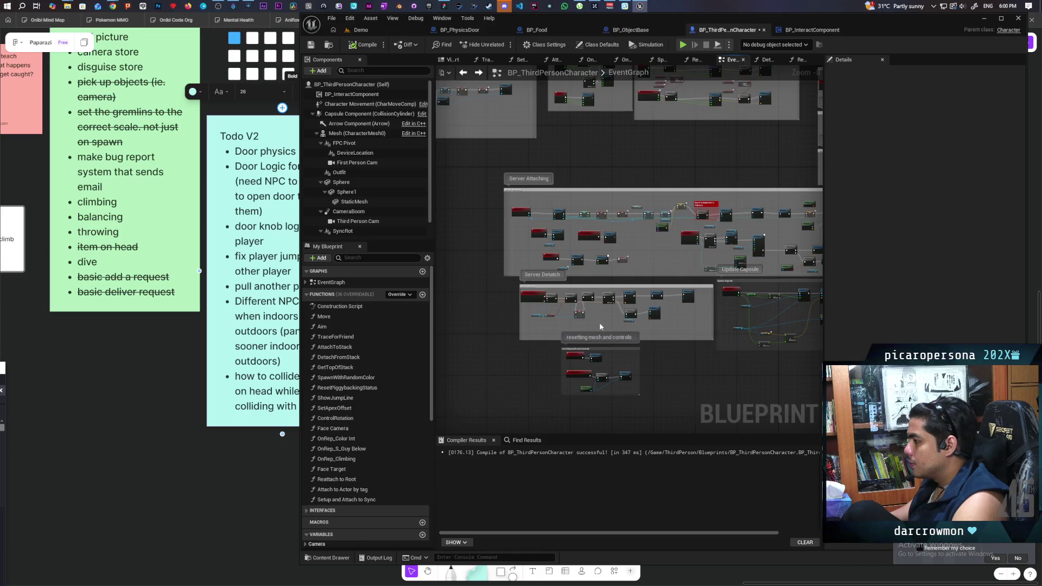
pyautogui.scroll(7, 599, 326)
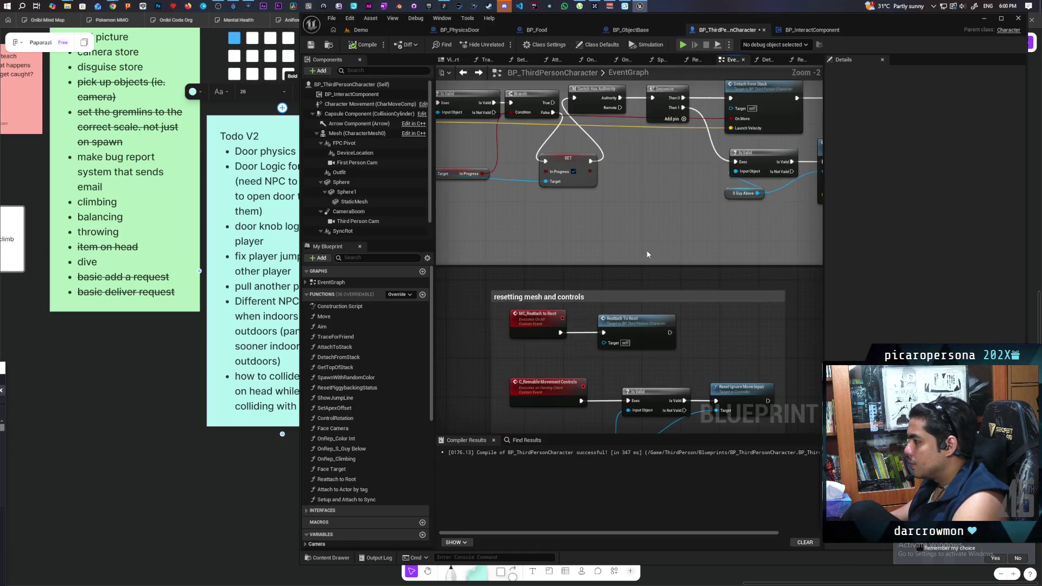
pyautogui.scroll(-6, 647, 255)
pyautogui.moveTo(604, 353)
pyautogui.mouseDown()
pyautogui.moveTo(601, 367)
pyautogui.moveTo(344, 374)
pyautogui.mouseUp()
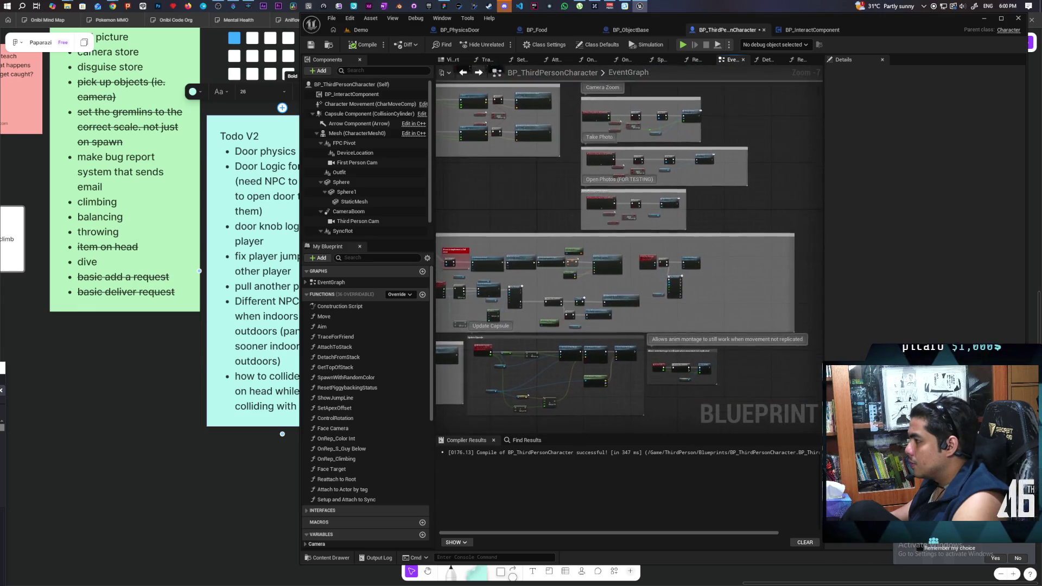
pyautogui.moveTo(447, 220); pyautogui.dragTo(526, 132)
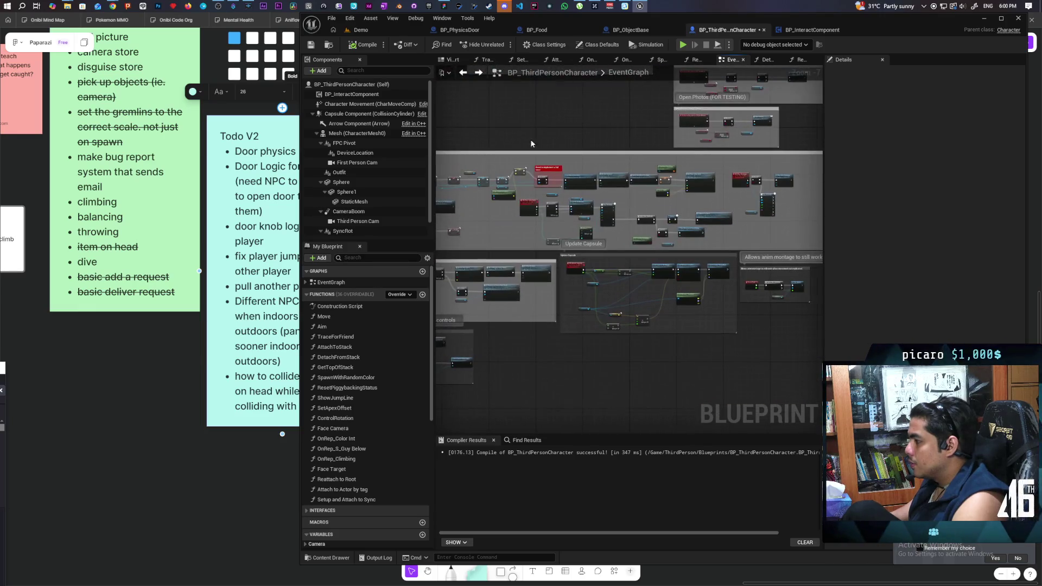
pyautogui.moveTo(502, 431); pyautogui.dragTo(608, 385)
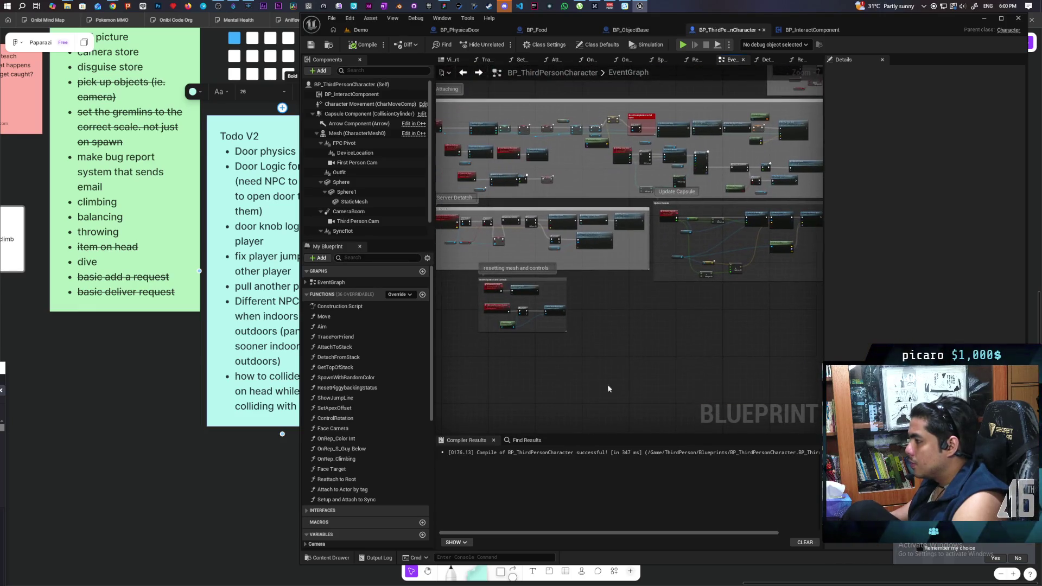
# Search BP_ThirdPersonCharacter for 'enable collision' and jump to the Set Collision Enabled node.
pyautogui.click(518, 441)
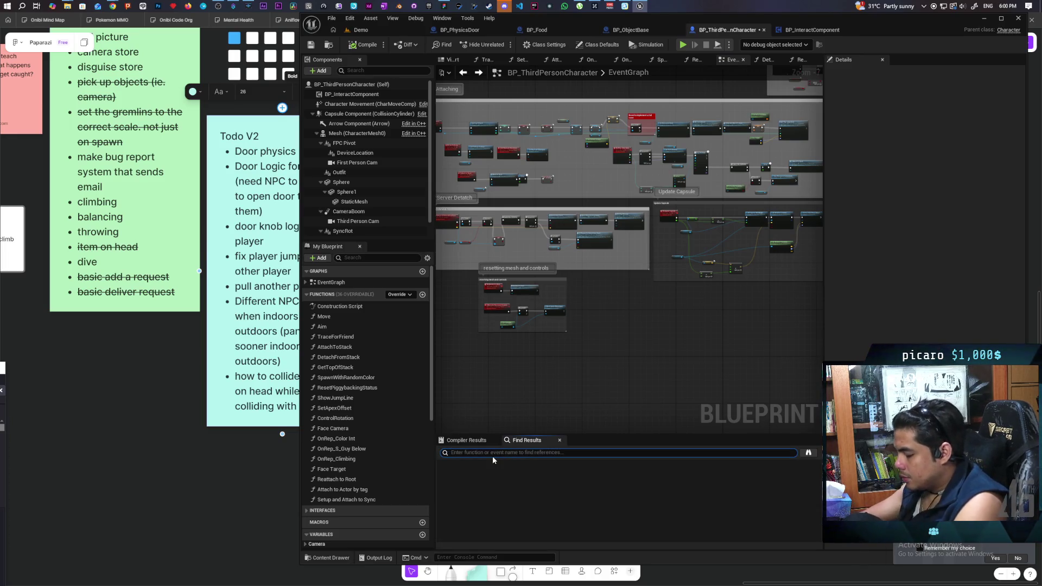
pyautogui.write('enable coll')
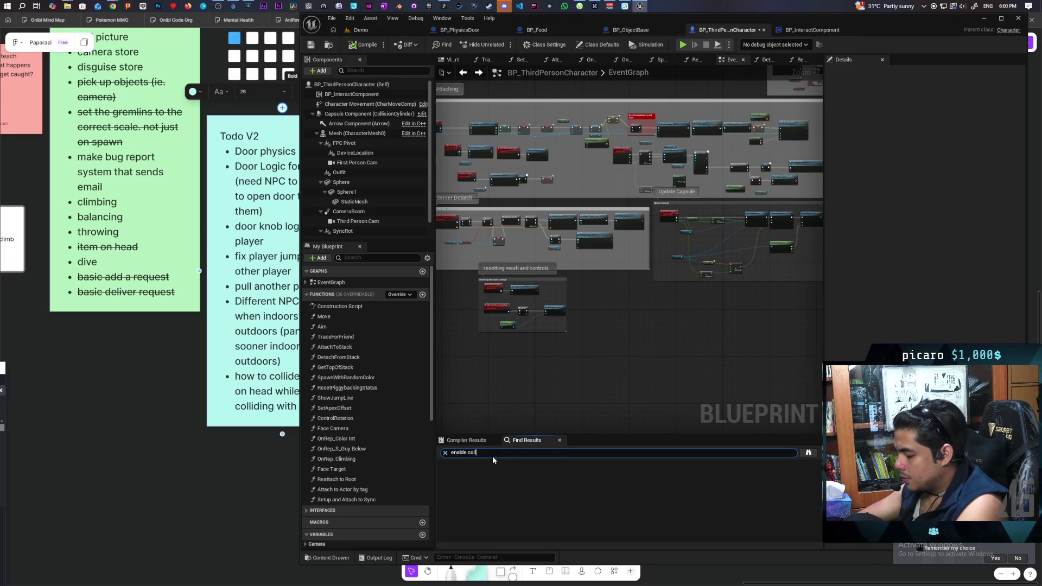
pyautogui.write('ision')
pyautogui.press('Return')
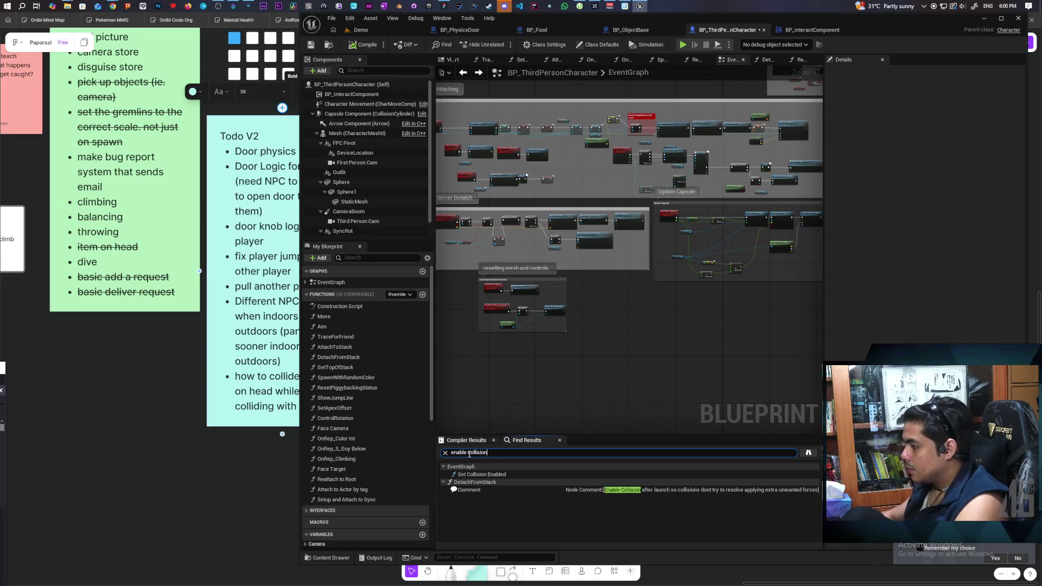
pyautogui.doubleClick(472, 475)
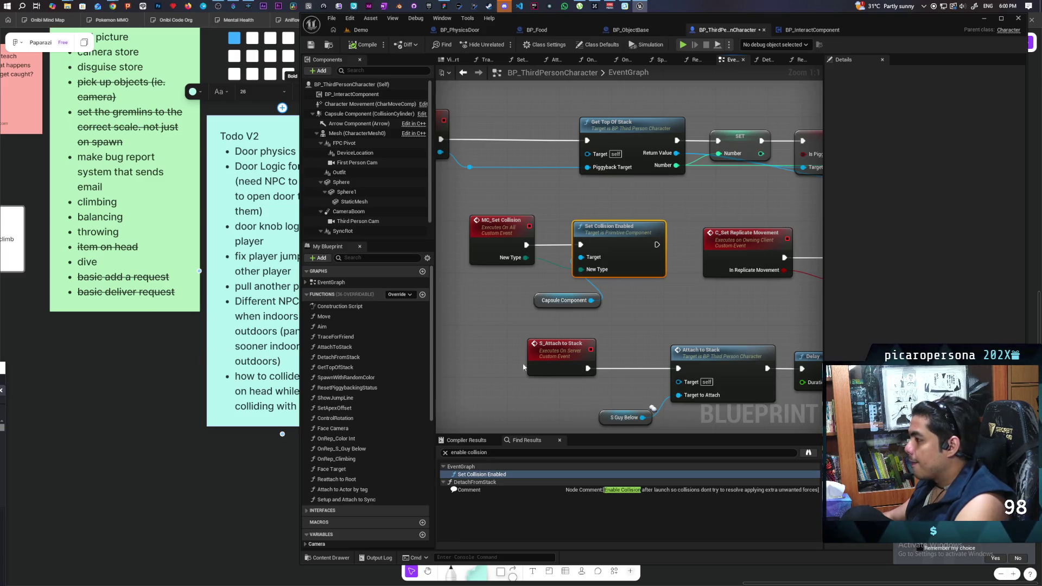
pyautogui.moveTo(458, 229); pyautogui.dragTo(636, 302)
pyautogui.click(630, 311)
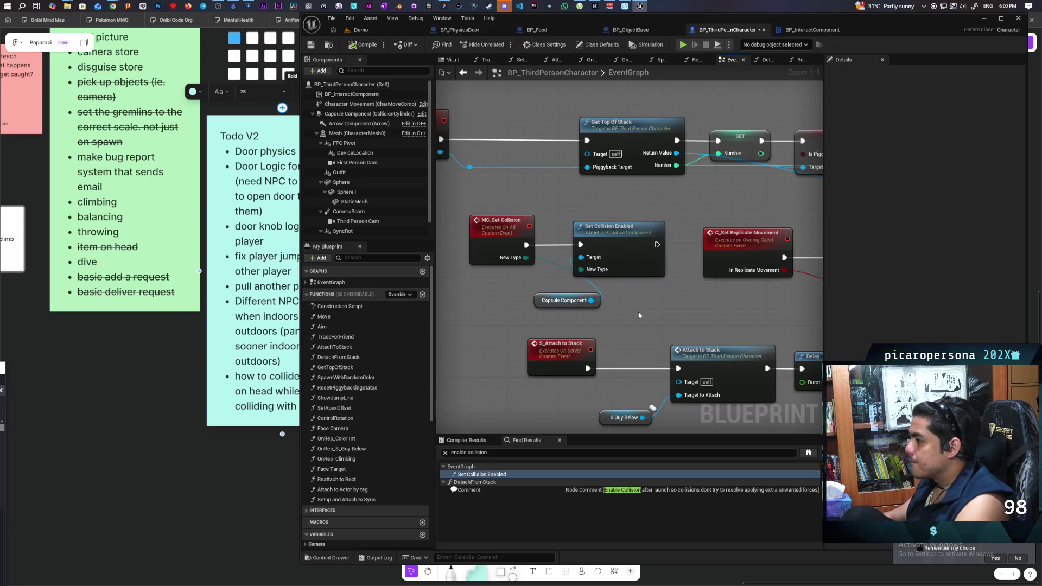
pyautogui.moveTo(466, 236); pyautogui.dragTo(646, 301)
pyautogui.click(647, 301)
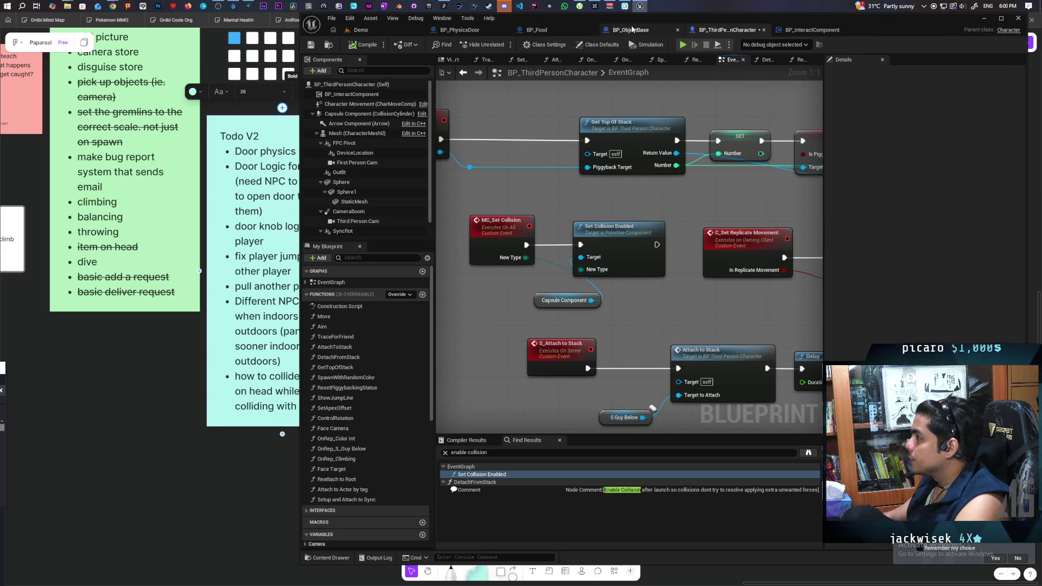
# Look through the BP_ObjectBase and BP_InteractComponent tabs, returning to BP_ThirdPersonCharacter.
pyautogui.click(633, 28)
pyautogui.click(727, 30)
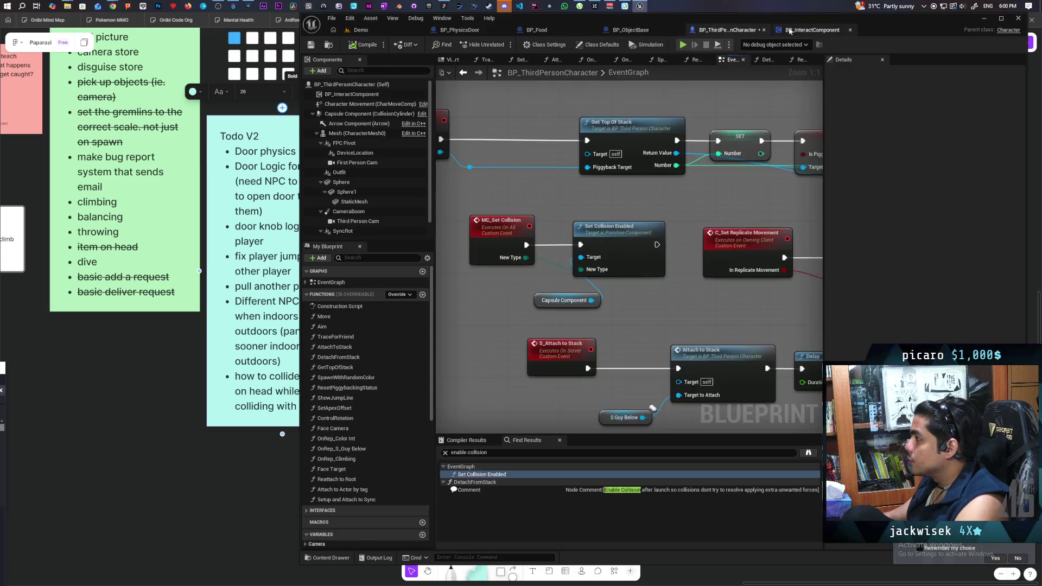
pyautogui.click(812, 30)
pyautogui.click(734, 32)
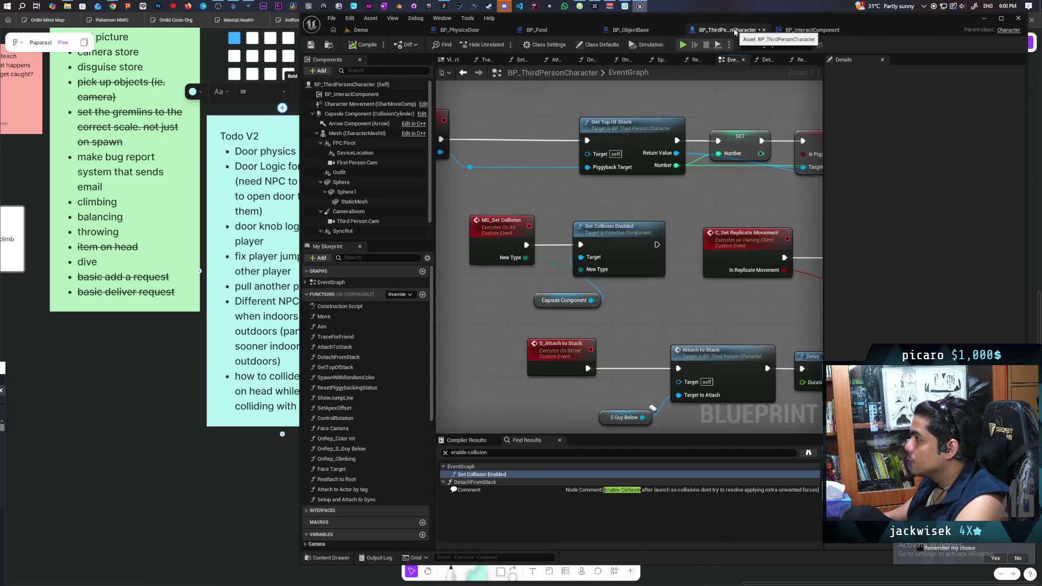
# Restore the Capsule Component getter, run MC Attach into Attach Component To Component, and compile the door.
pyautogui.click(632, 30)
pyautogui.click(459, 30)
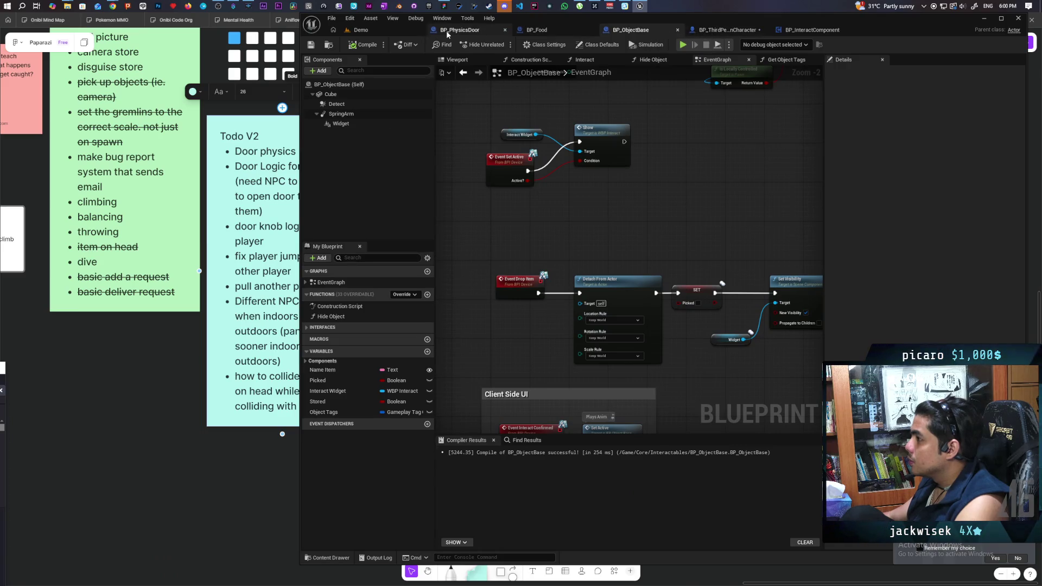
pyautogui.moveTo(754, 244); pyautogui.dragTo(687, 254)
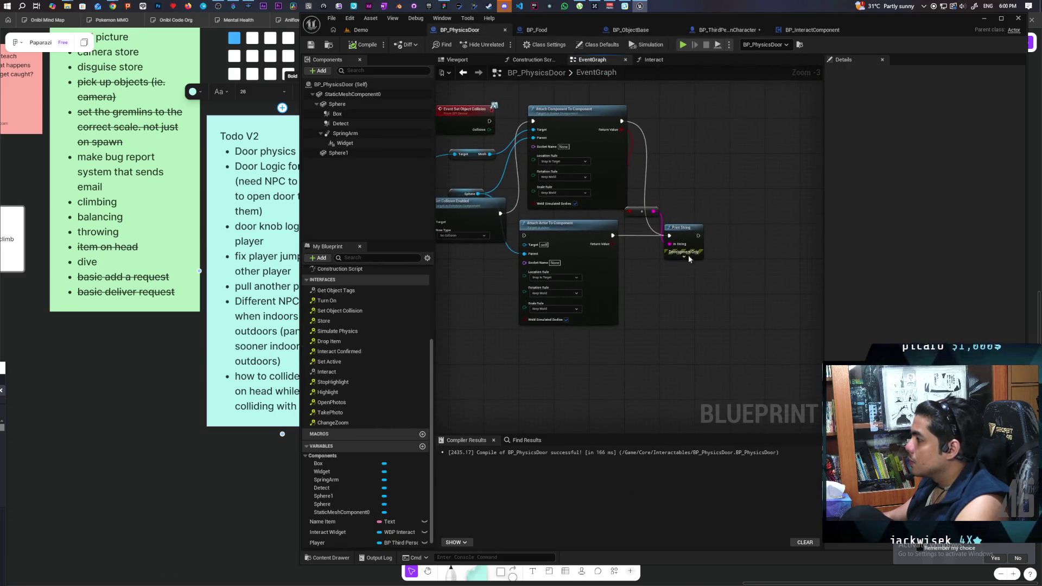
pyautogui.moveTo(654, 285)
pyautogui.mouseDown()
pyautogui.moveTo(729, 280)
pyautogui.moveTo(646, 304)
pyautogui.mouseUp()
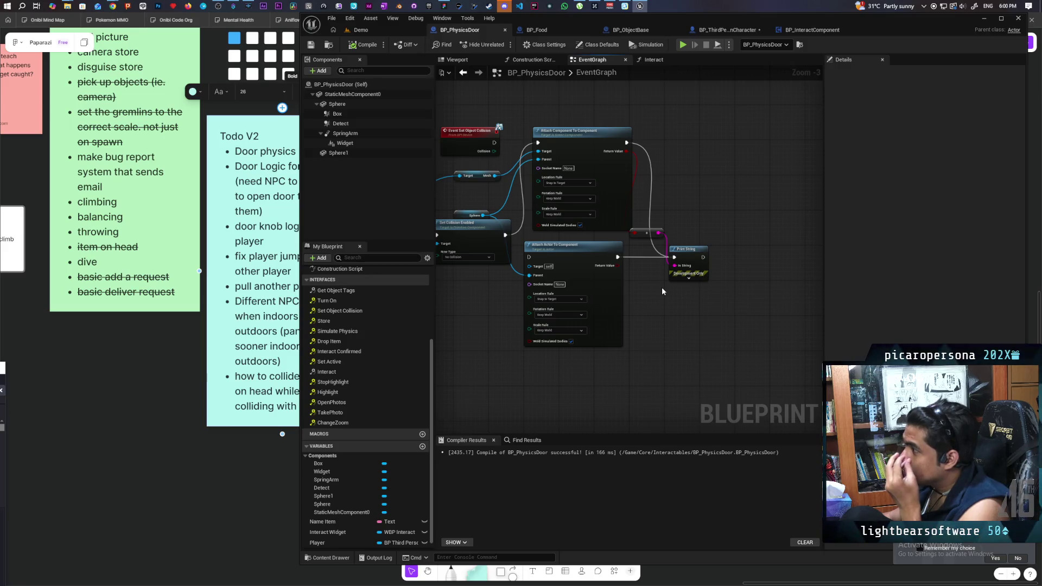
pyautogui.moveTo(662, 291)
pyautogui.mouseDown()
pyautogui.moveTo(808, 300)
pyautogui.moveTo(762, 305)
pyautogui.mouseUp()
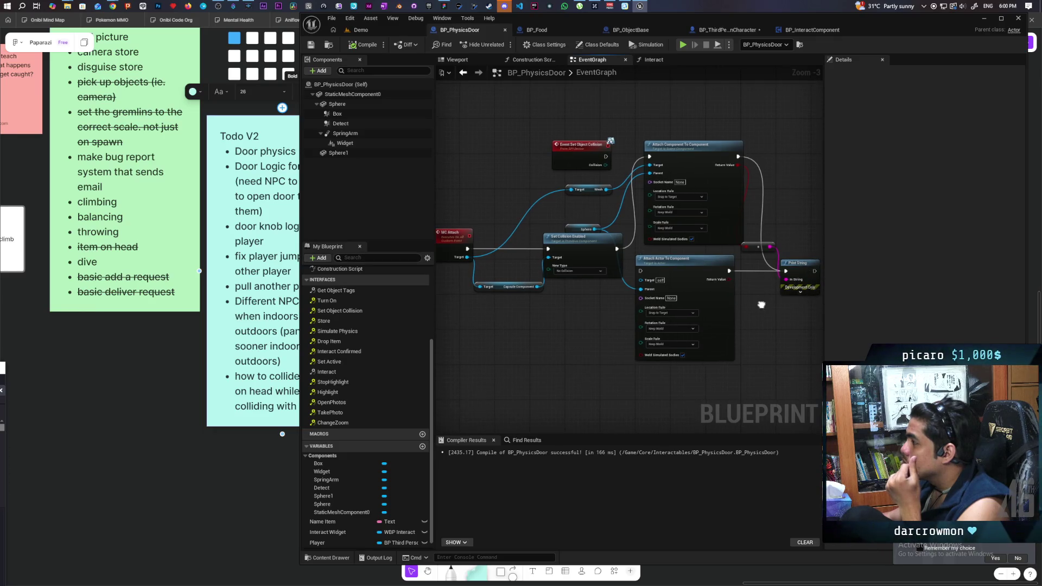
pyautogui.scroll(-2, 762, 305)
pyautogui.scroll(2, 777, 305)
pyautogui.moveTo(754, 309); pyautogui.dragTo(778, 314)
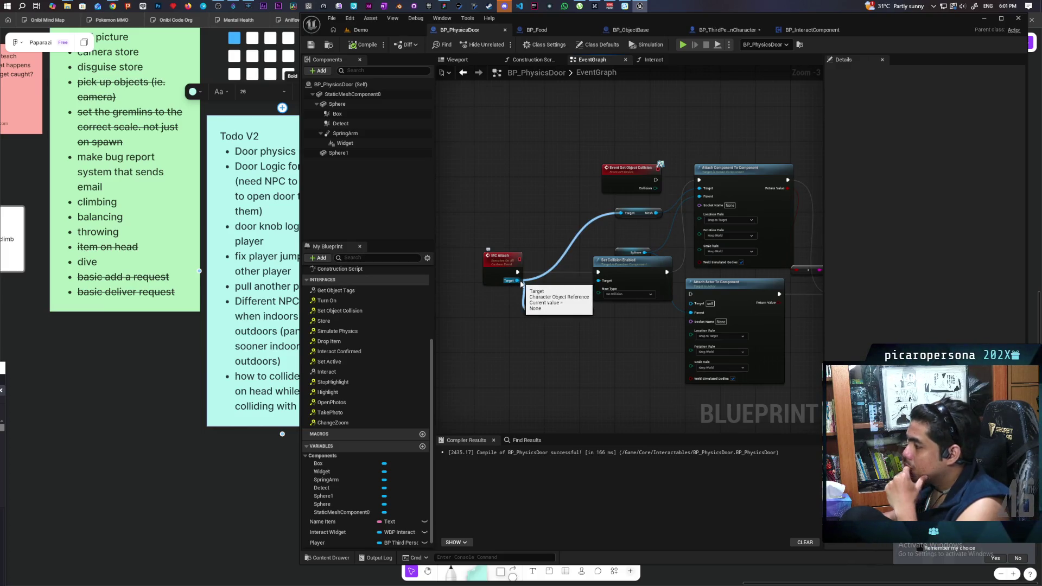
pyautogui.hotkey('ctrl', 'z')
pyautogui.moveTo(517, 272); pyautogui.dragTo(698, 180)
pyautogui.click(362, 44)
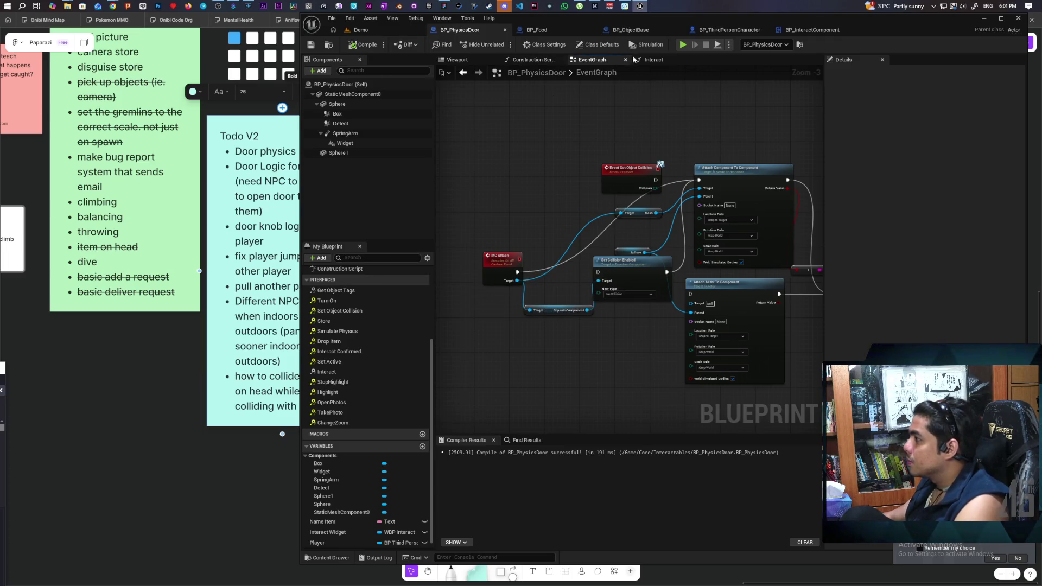
# In the Interact function, shift the Return Node, Set Simulate Physics and MC Attach nodes right.
pyautogui.click(650, 60)
pyautogui.moveTo(650, 209); pyautogui.dragTo(737, 214)
pyautogui.scroll(-2, 651, 239)
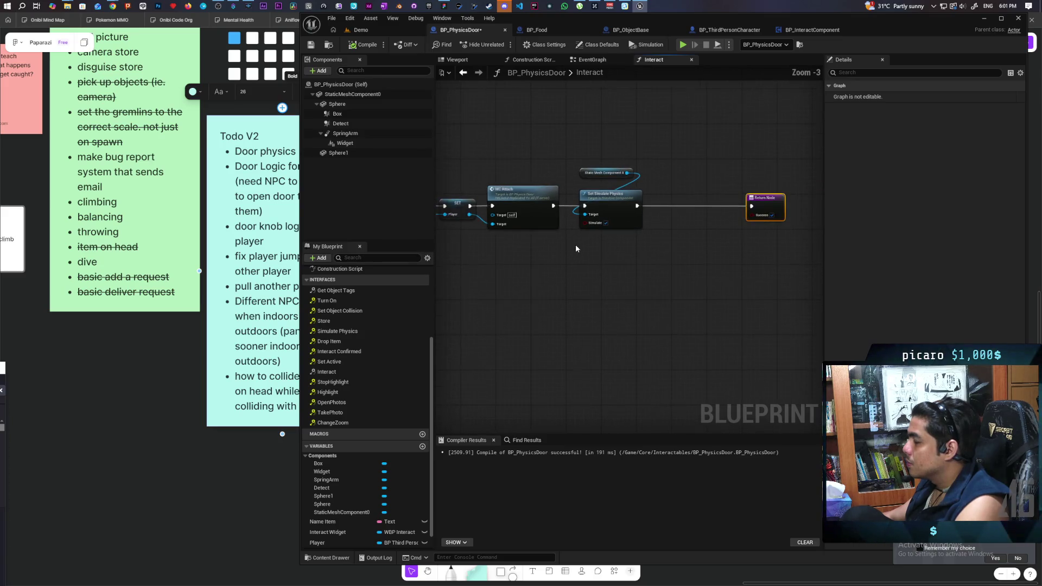
pyautogui.scroll(1, 576, 248)
pyautogui.moveTo(628, 163)
pyautogui.mouseDown()
pyautogui.moveTo(551, 238)
pyautogui.moveTo(685, 212)
pyautogui.mouseUp()
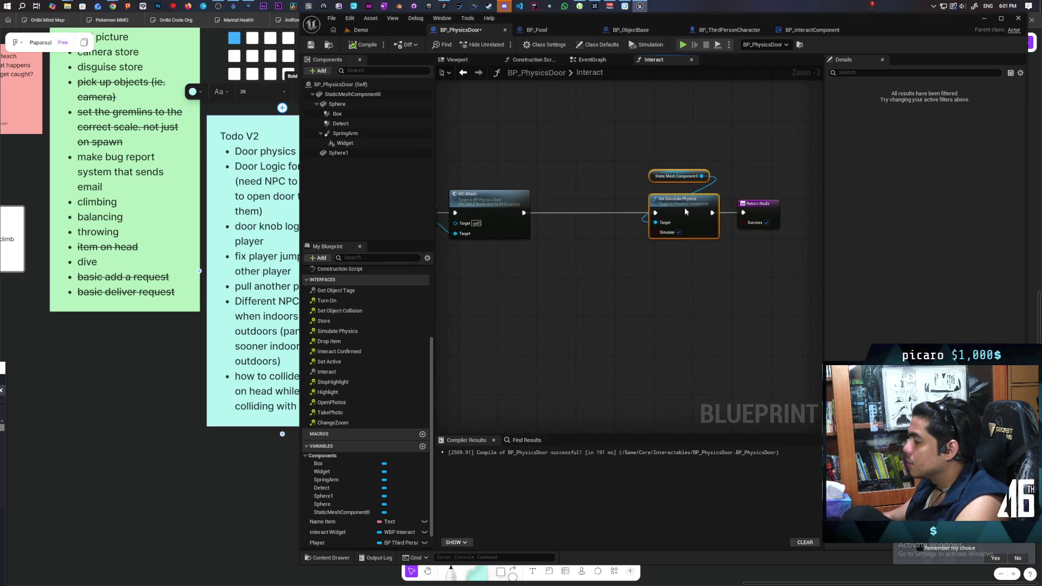
pyautogui.moveTo(576, 259)
pyautogui.mouseDown()
pyautogui.moveTo(530, 249)
pyautogui.moveTo(536, 228)
pyautogui.moveTo(578, 279)
pyautogui.mouseUp()
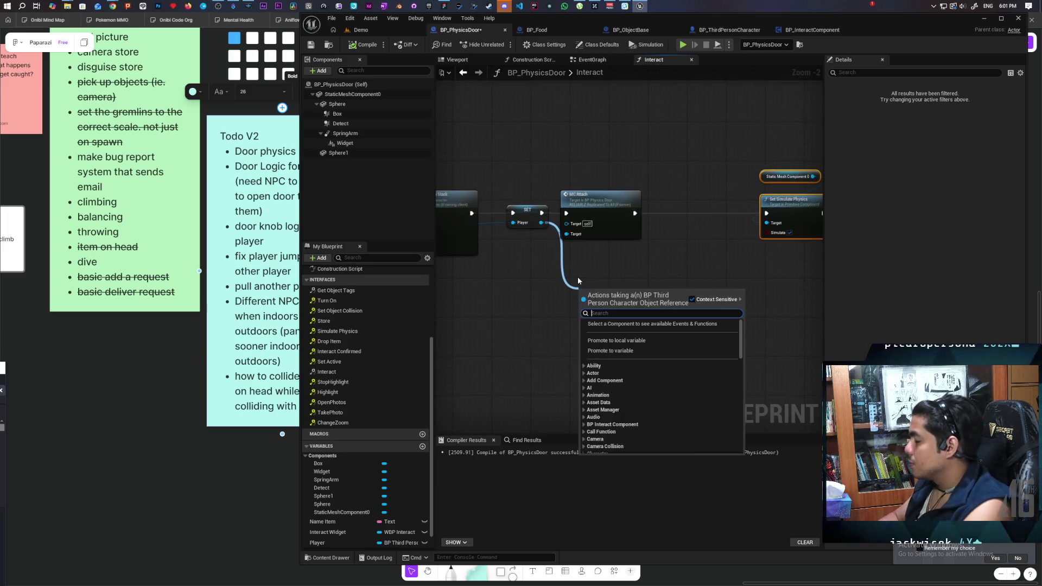
pyautogui.moveTo(601, 262)
pyautogui.mouseDown()
pyautogui.moveTo(776, 265)
pyautogui.moveTo(597, 280)
pyautogui.mouseUp()
pyautogui.scroll(-1, 775, 265)
pyautogui.scroll(1, 775, 265)
pyautogui.scroll(1, 775, 263)
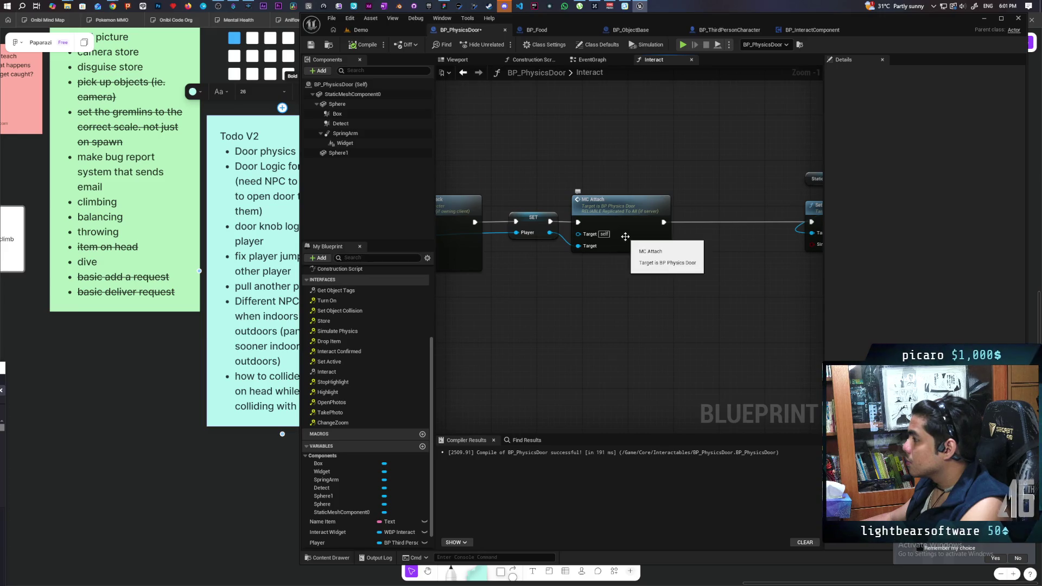
pyautogui.moveTo(663, 220); pyautogui.dragTo(773, 220)
pyautogui.moveTo(711, 278)
pyautogui.mouseDown()
pyautogui.moveTo(575, 284)
pyautogui.moveTo(703, 274)
pyautogui.mouseUp()
# Add MC Set Collision from the SET node's Player output, between SET and MC Attach.
pyautogui.moveTo(543, 228)
pyautogui.mouseDown()
pyautogui.moveTo(570, 241)
pyautogui.moveTo(571, 285)
pyautogui.mouseUp()
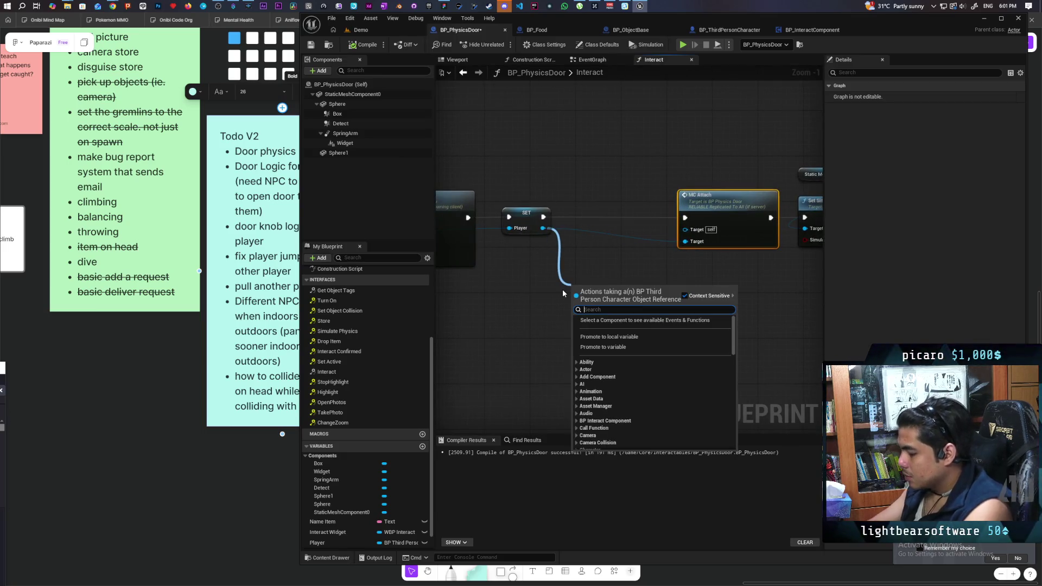
pyautogui.write('mc set')
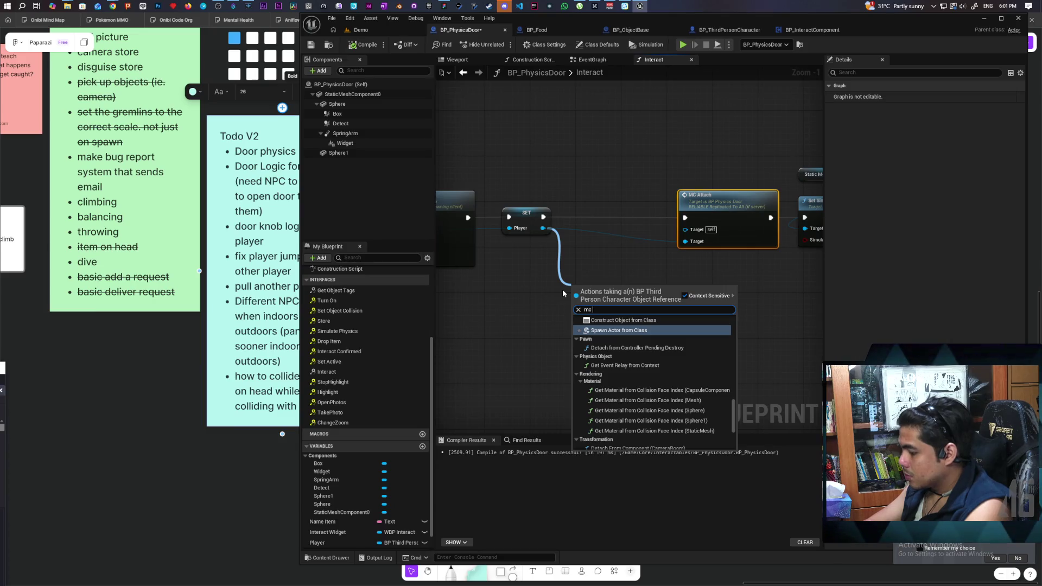
pyautogui.press('Return')
pyautogui.moveTo(617, 301); pyautogui.dragTo(611, 217)
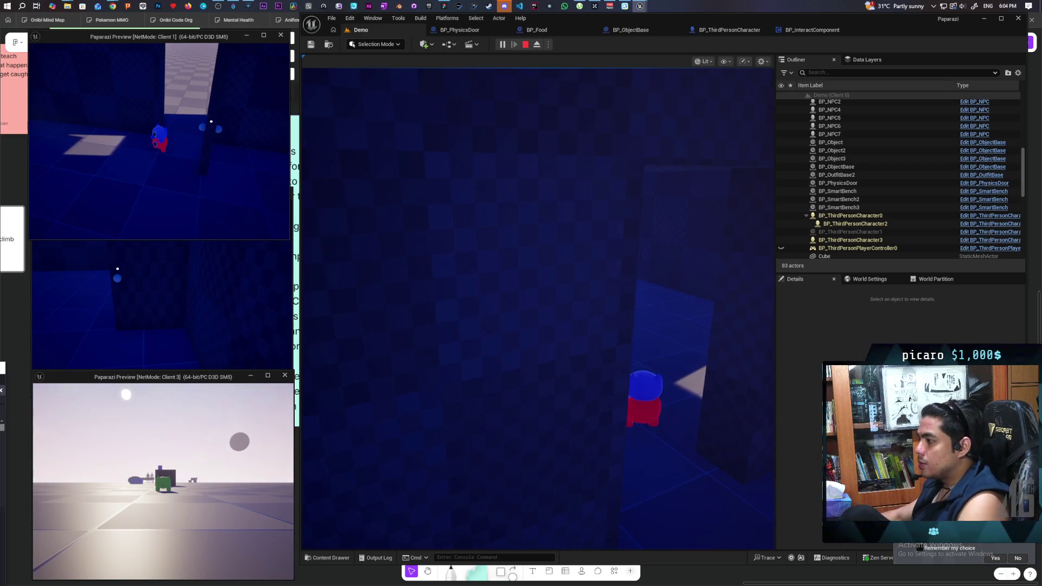
# Walk the client character forward through the doorway, then stop the multiplayer session.
pyautogui.click(577, 269)
pyautogui.press('w')
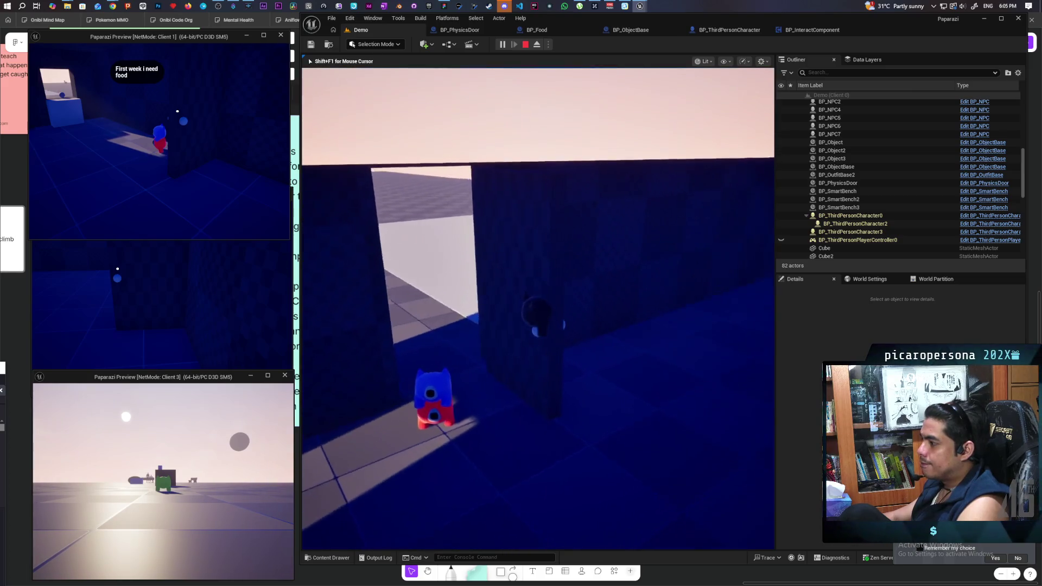
pyautogui.press('w')
pyautogui.hotkey('shift', 'F1')
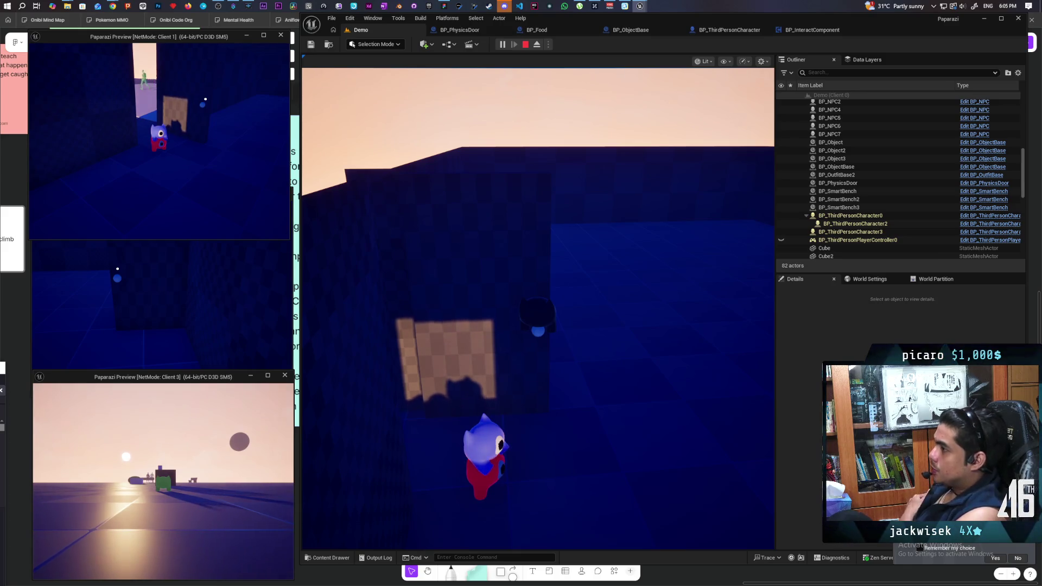
pyautogui.press('Escape')
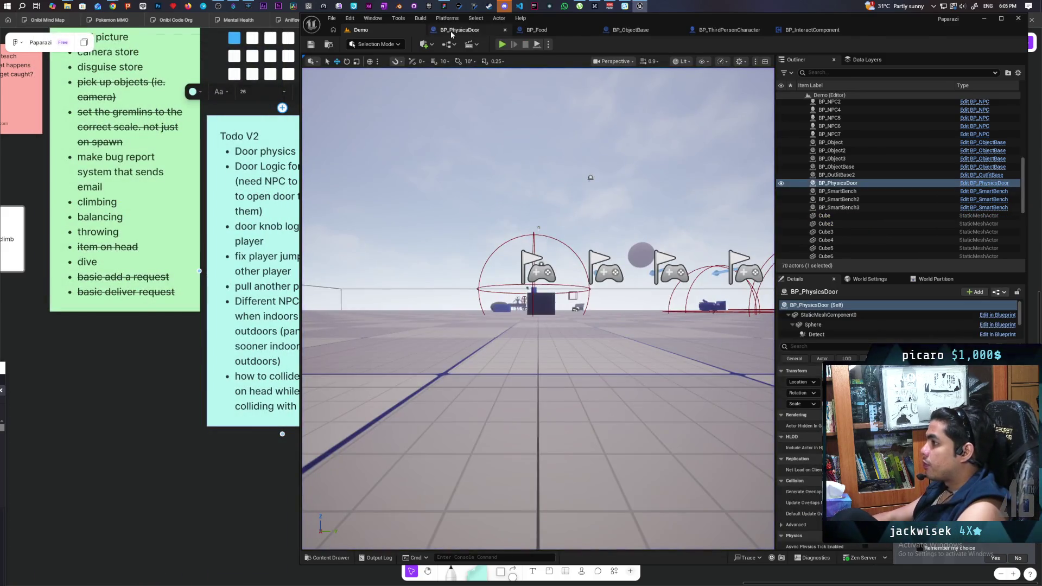
# Delete the Ignore Client Movement Error Checks setter and browse Character Movement's 'replica' actions.
pyautogui.click(451, 31)
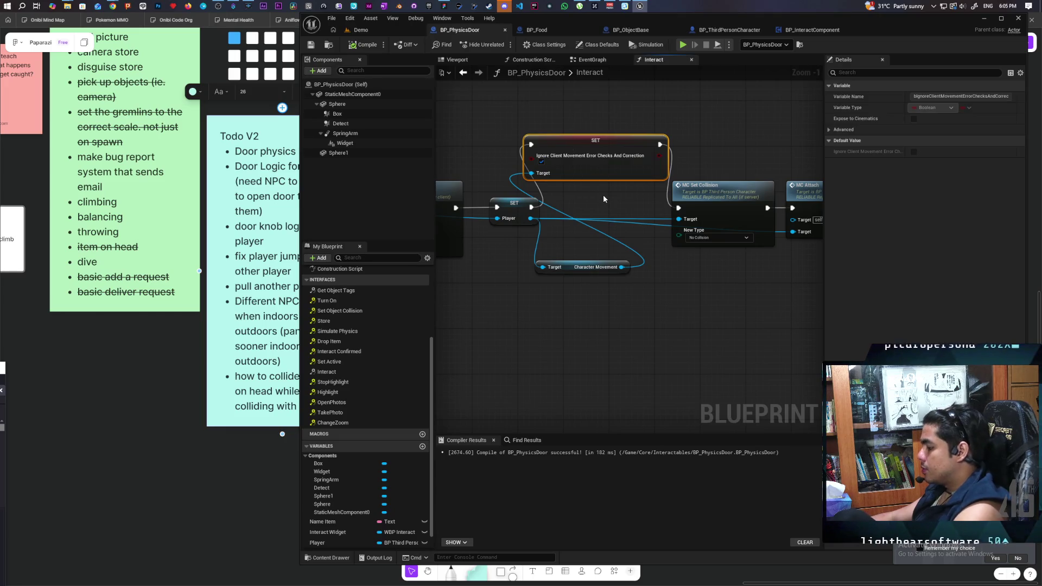
pyautogui.press('Delete')
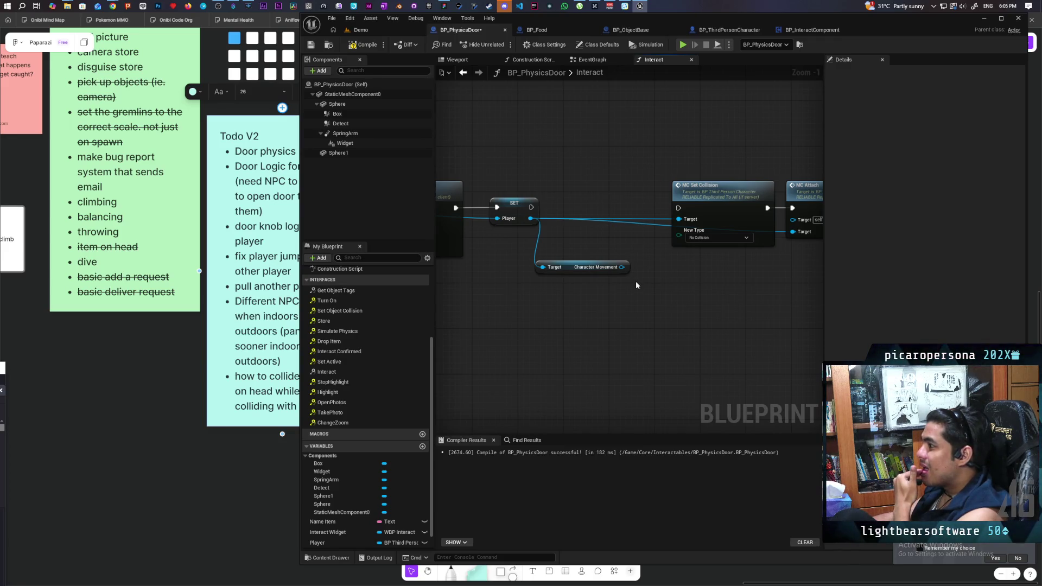
pyautogui.moveTo(622, 267); pyautogui.dragTo(629, 300)
pyautogui.write('replica')
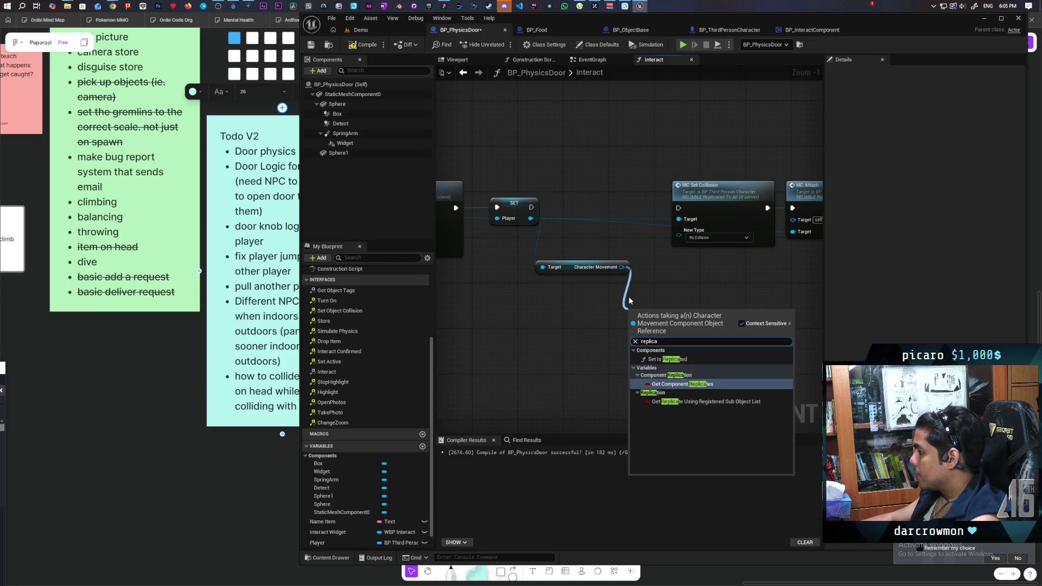
pyautogui.click(677, 285)
pyautogui.moveTo(622, 267); pyautogui.dragTo(626, 306)
pyautogui.write('repl')
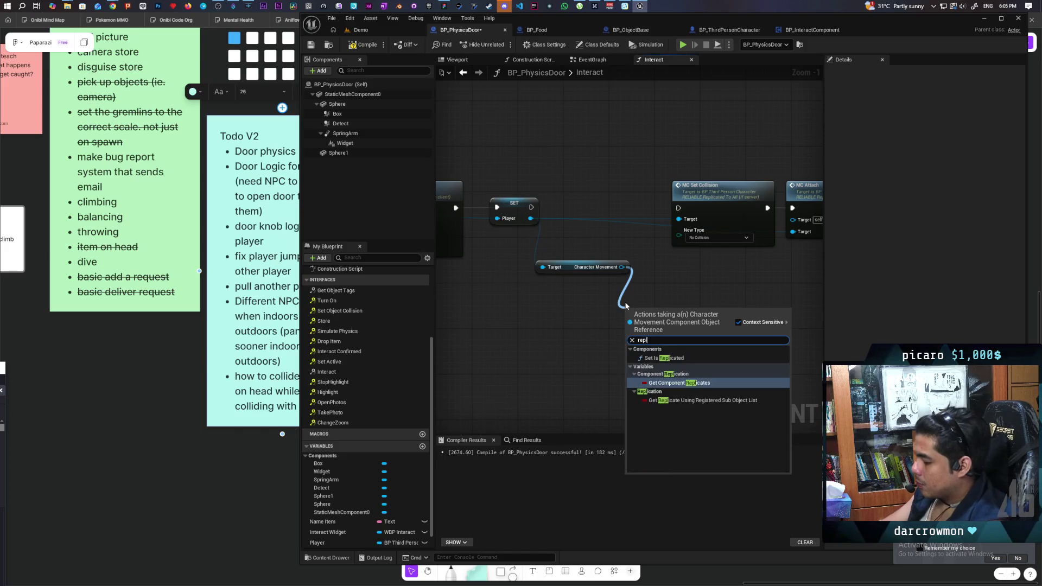
pyautogui.click(606, 291)
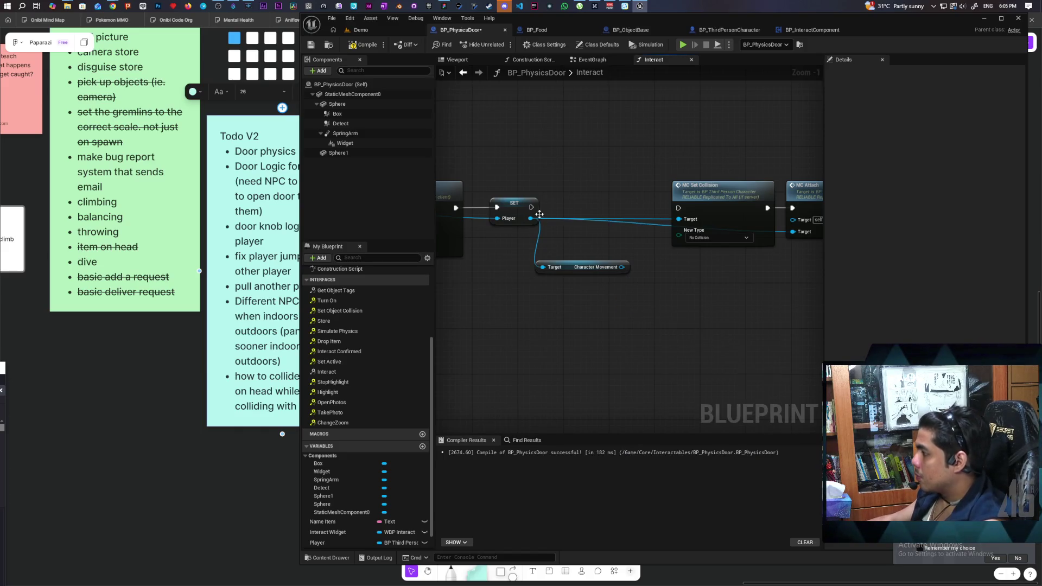
# Add C Set Replicate Movement from the Player output above SET, and open its definition.
pyautogui.moveTo(568, 177); pyautogui.dragTo(568, 178)
pyautogui.write('replicate mo')
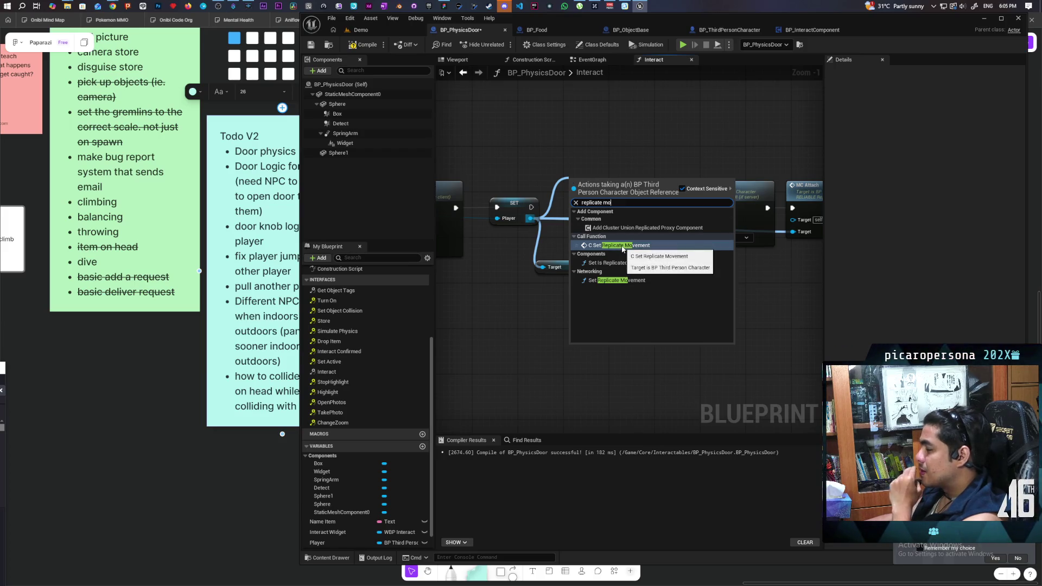
pyautogui.click(622, 245)
pyautogui.moveTo(597, 184); pyautogui.dragTo(570, 116)
pyautogui.doubleClick(580, 154)
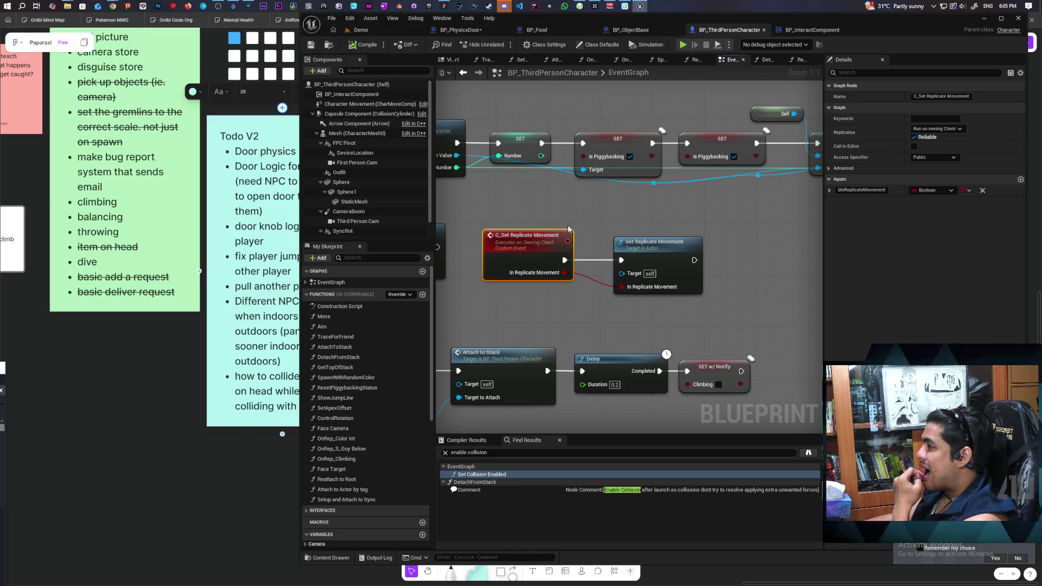
# Find C_Set Replicate Movement references by class member and jump to the DetachFromStack one.
pyautogui.scroll(-3, 568, 224)
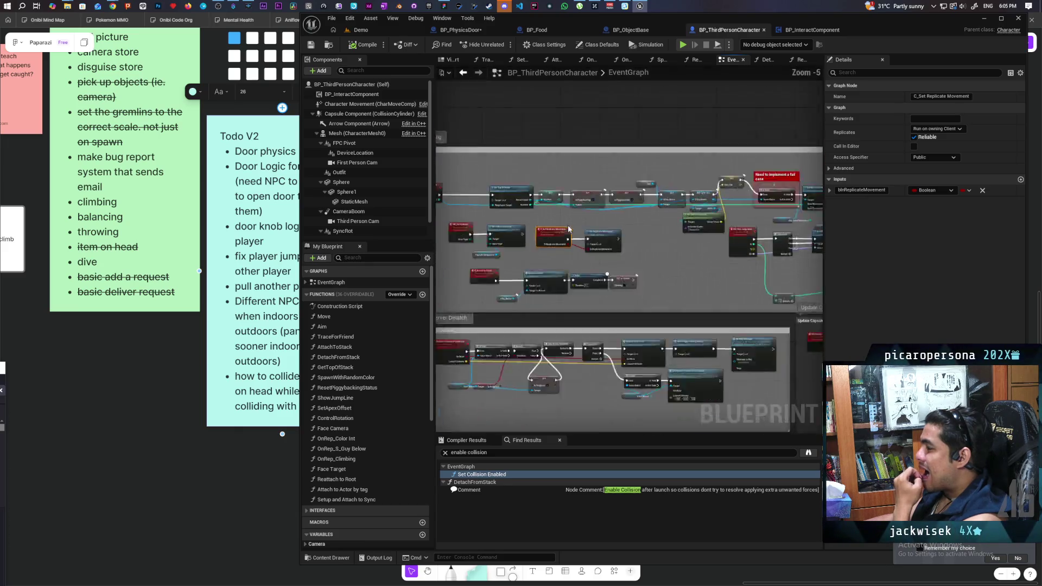
pyautogui.moveTo(708, 266); pyautogui.dragTo(571, 271)
pyautogui.scroll(3, 575, 256)
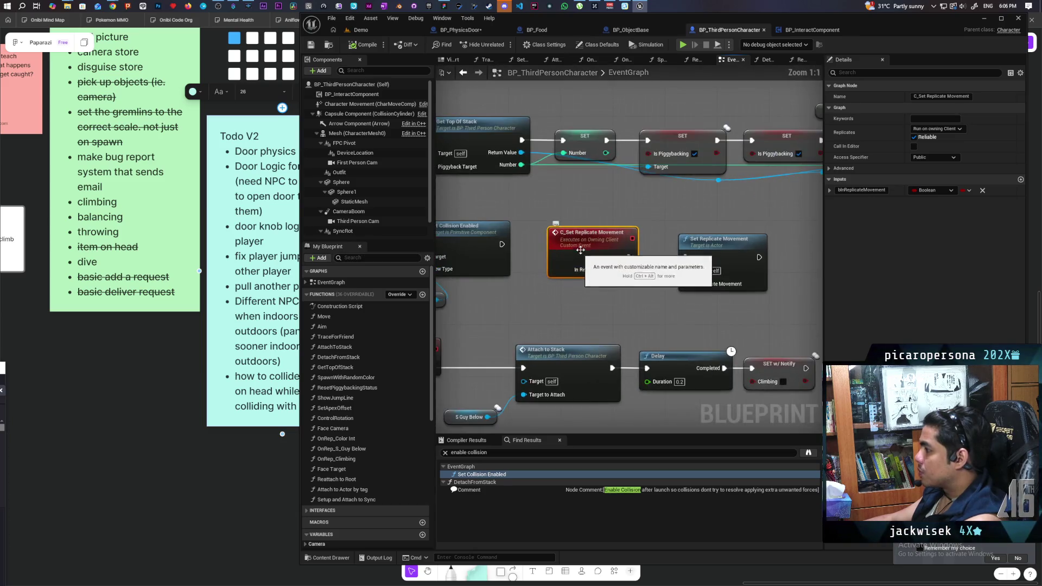
pyautogui.rightClick(582, 253)
pyautogui.moveTo(638, 336)
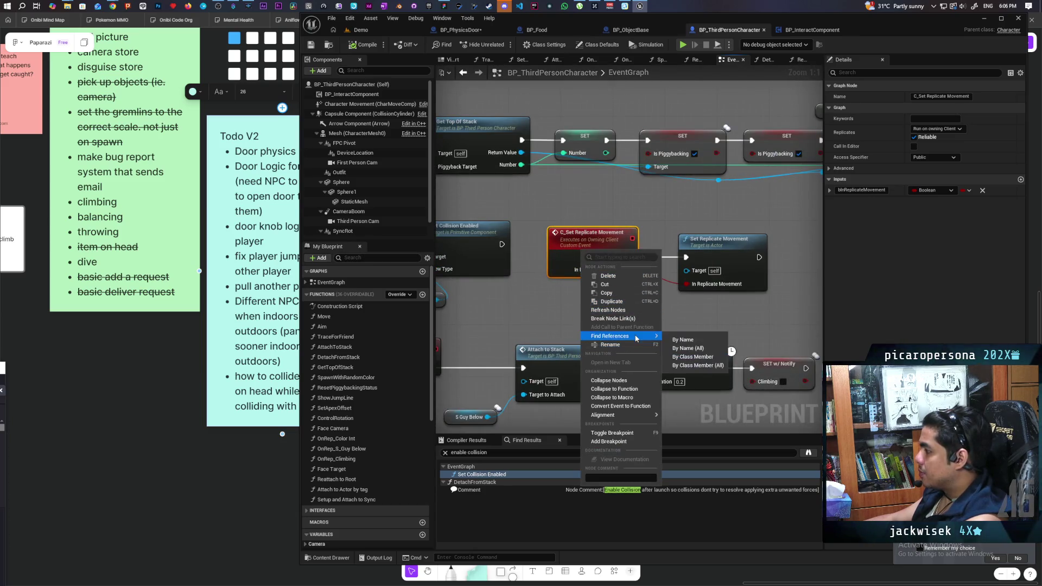
pyautogui.click(693, 357)
pyautogui.click(475, 498)
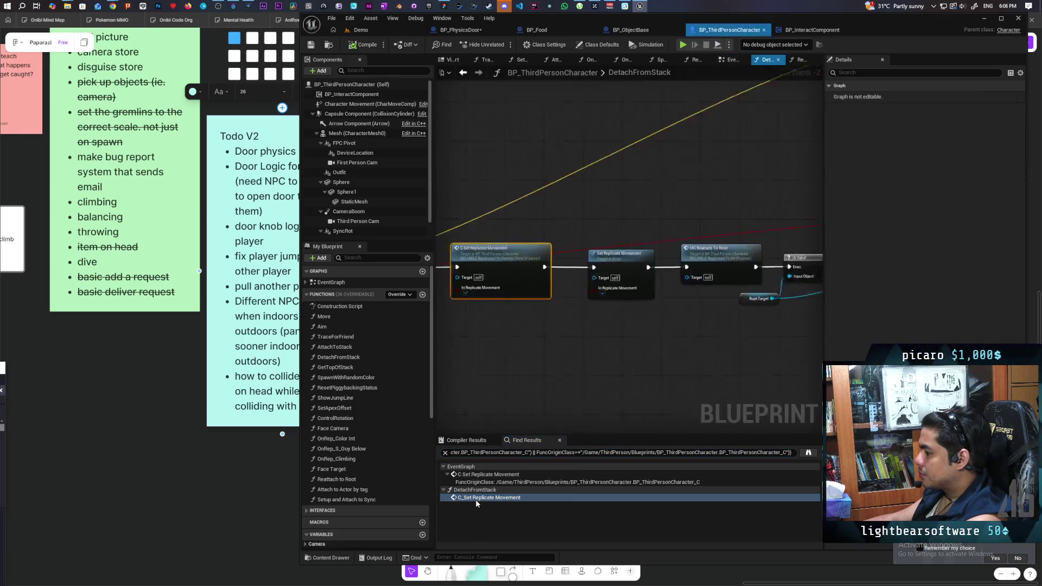
# Review the Set Movement Mode and Set Replicate Movement chain, then switch to BP_ObjectBase.
pyautogui.scroll(-6, 536, 360)
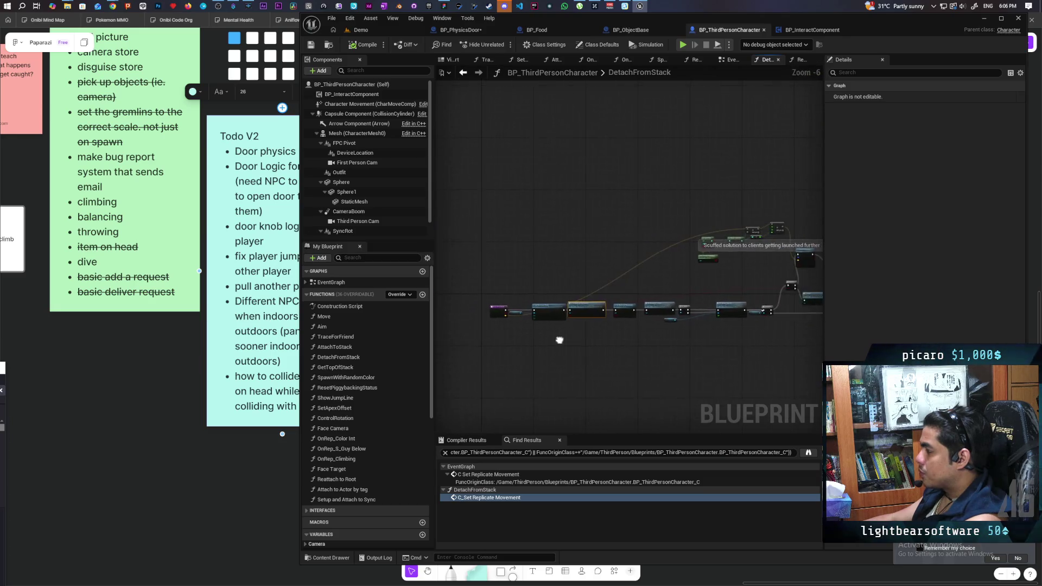
pyautogui.scroll(4, 623, 334)
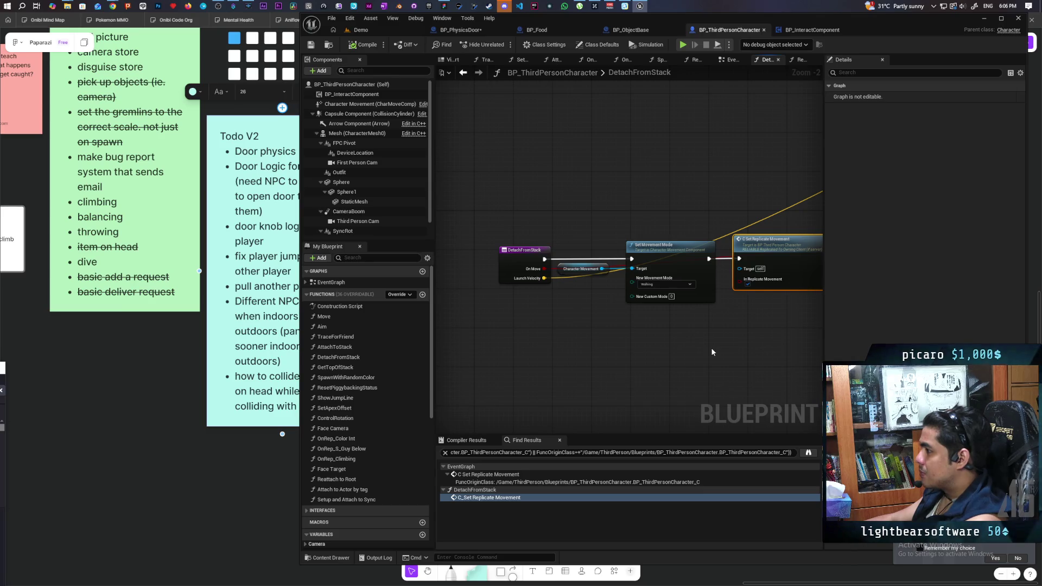
pyautogui.moveTo(712, 352); pyautogui.dragTo(561, 360)
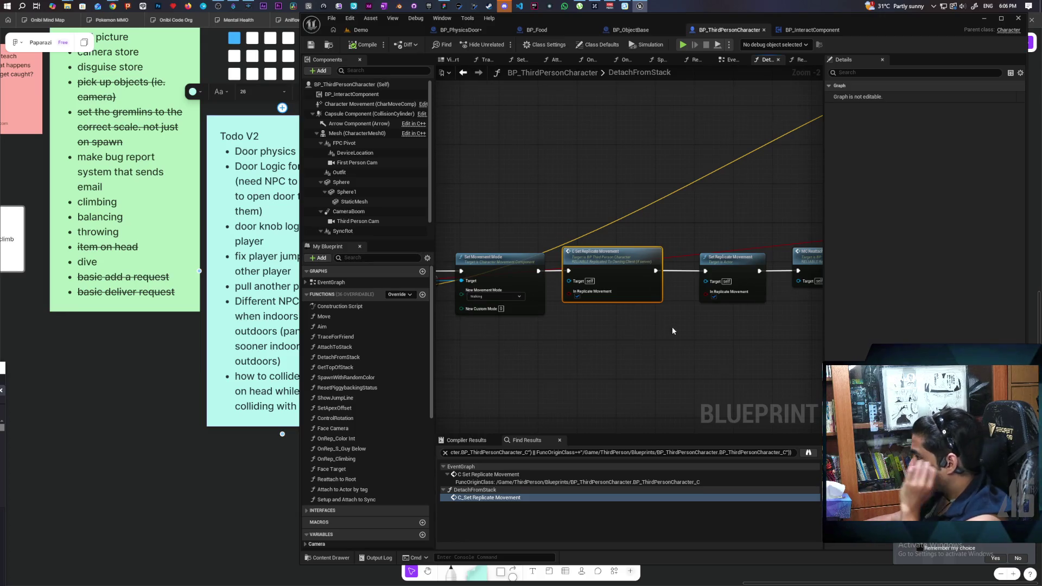
pyautogui.moveTo(672, 331); pyautogui.dragTo(659, 328)
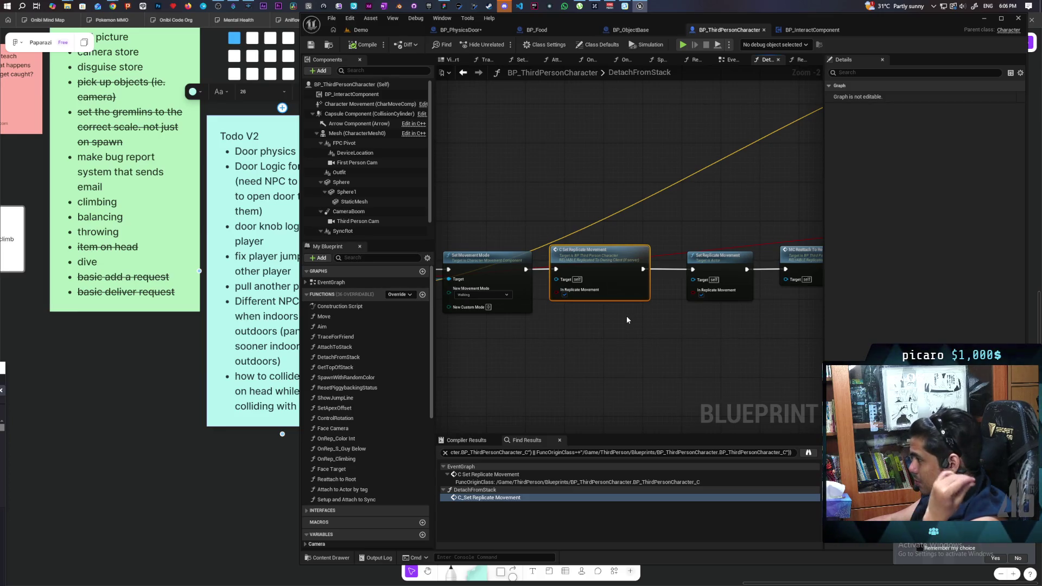
pyautogui.click(722, 266)
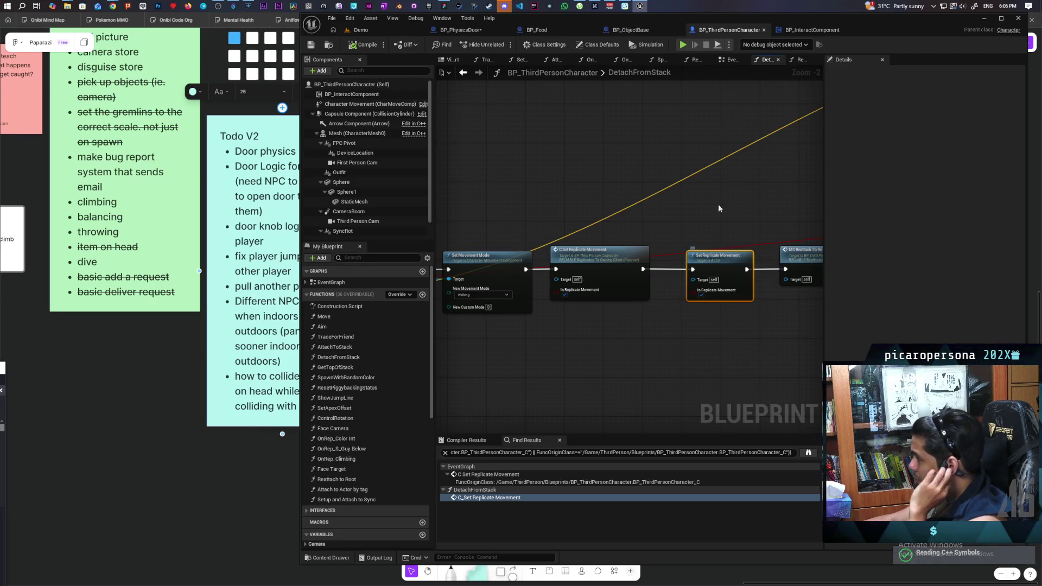
pyautogui.click(536, 29)
pyautogui.click(628, 31)
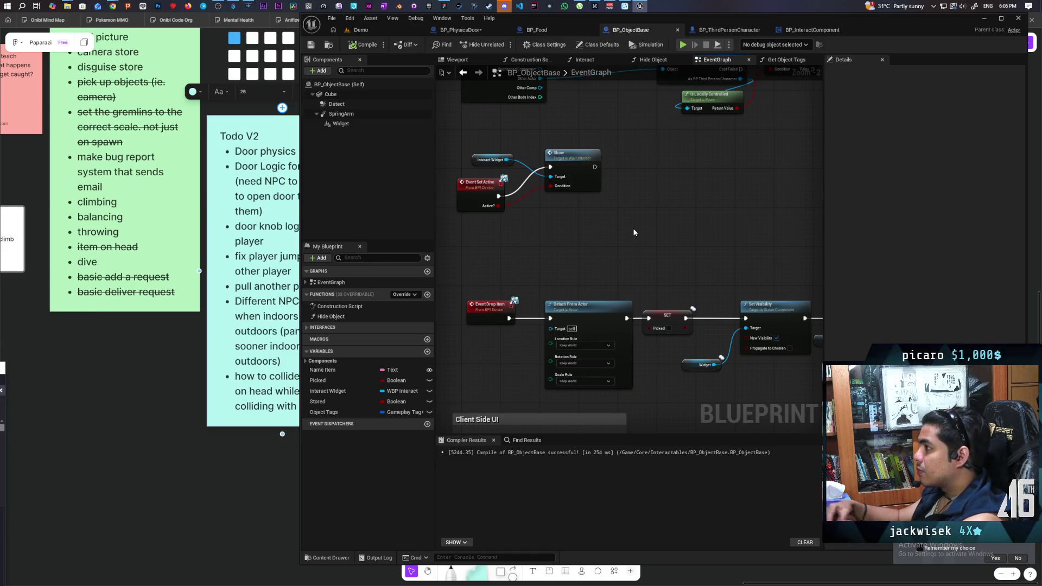
# Add Set Replicate Movement on the player, chained between C Set Replicate Movement and MC Set Collision.
pyautogui.click(470, 32)
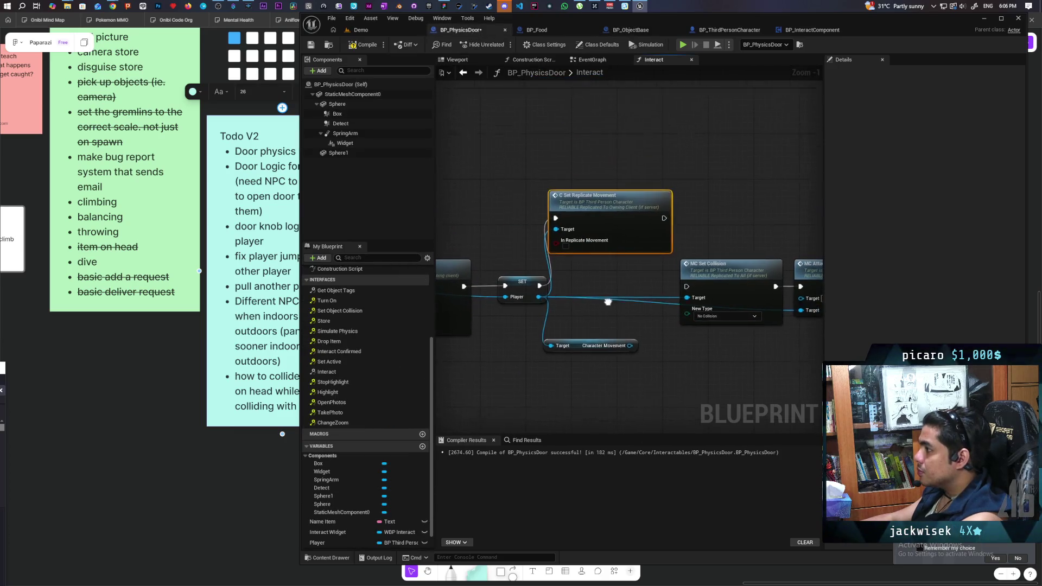
pyautogui.moveTo(530, 291)
pyautogui.mouseDown()
pyautogui.moveTo(509, 287)
pyautogui.moveTo(604, 284)
pyautogui.mouseUp()
pyautogui.write('set replicate')
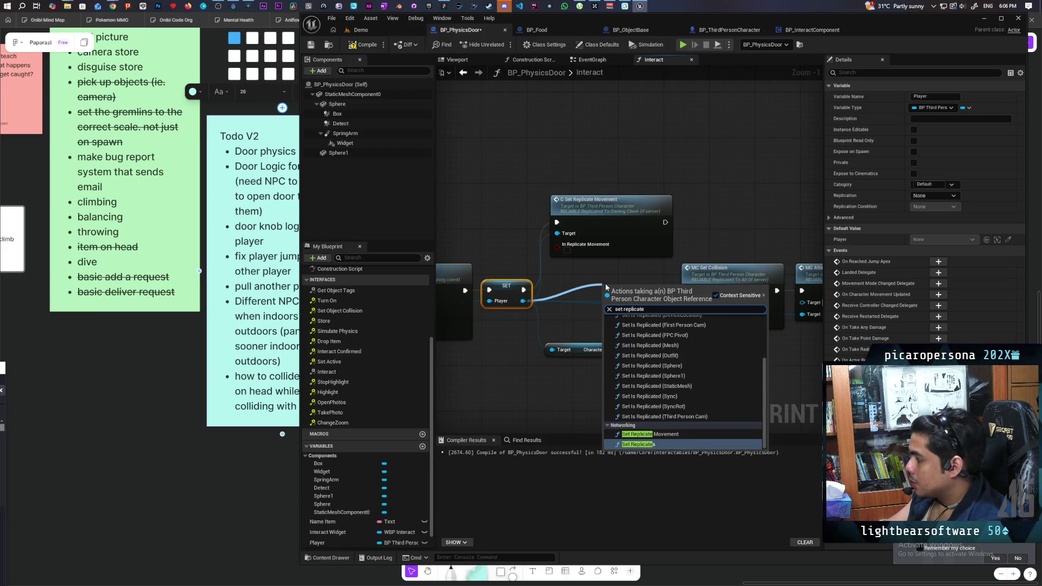
pyautogui.press('Up')
pyautogui.press('Return')
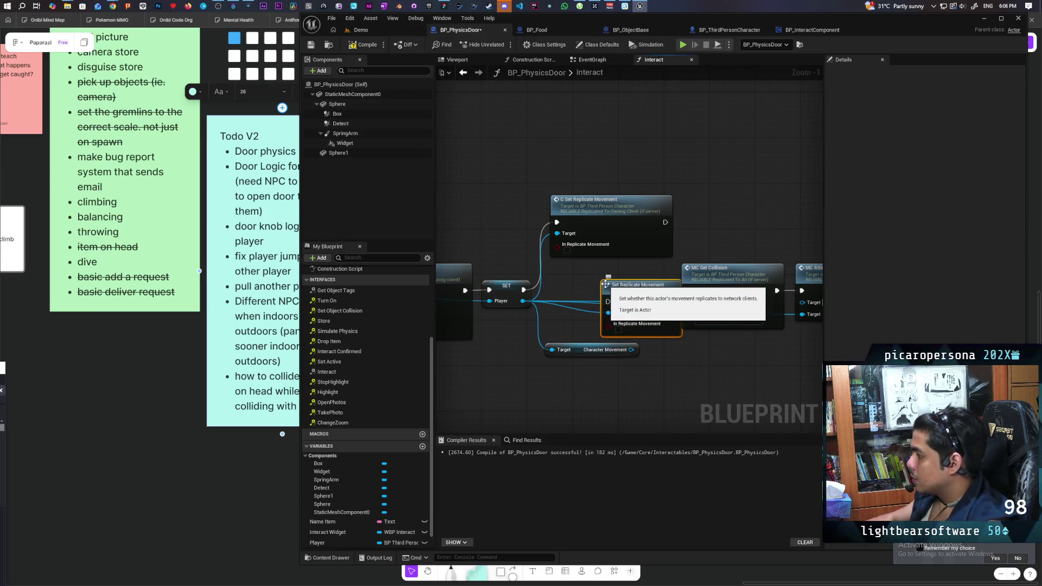
pyautogui.moveTo(604, 283)
pyautogui.mouseDown()
pyautogui.moveTo(705, 209)
pyautogui.moveTo(687, 222)
pyautogui.mouseUp()
pyautogui.moveTo(754, 221)
pyautogui.mouseDown()
pyautogui.moveTo(782, 247)
pyautogui.moveTo(687, 291)
pyautogui.mouseUp()
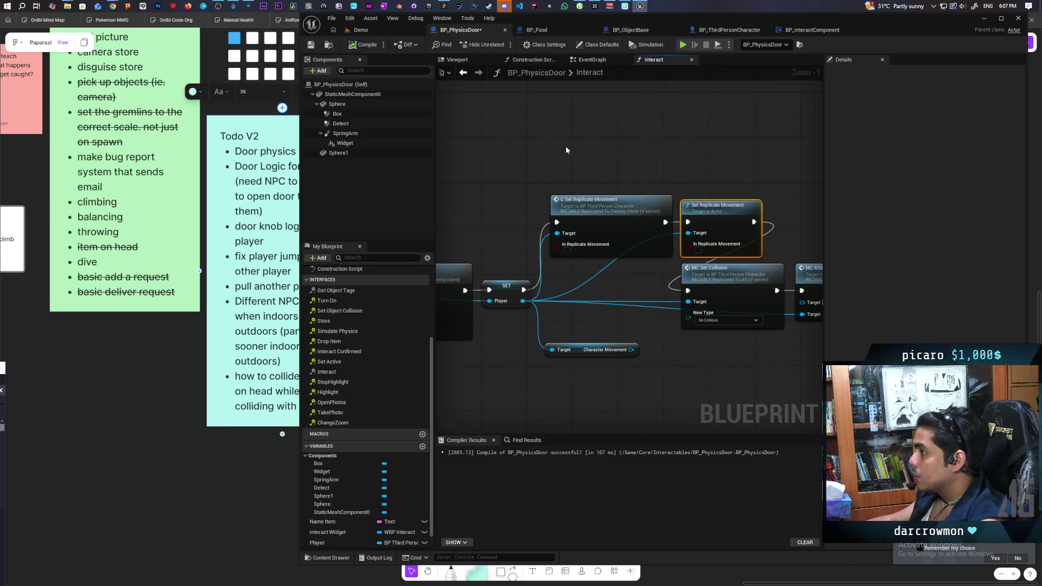
# Delete the Character Movement getter and return to the Demo level view.
pyautogui.click(596, 350)
pyautogui.press('Delete')
pyautogui.click(368, 30)
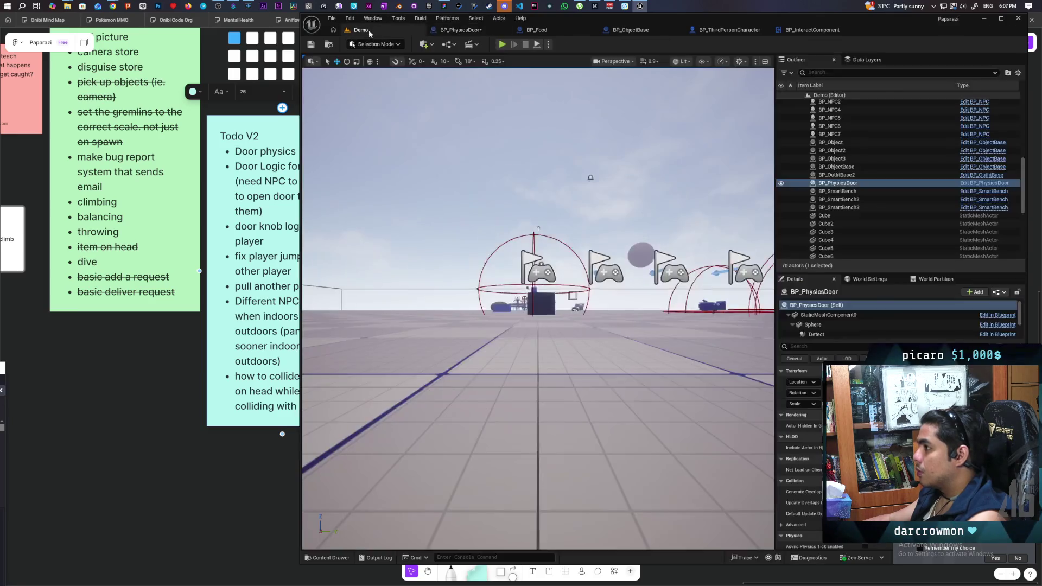
# Launch a three-client play session and walk the character onto the white platform.
pyautogui.click(502, 44)
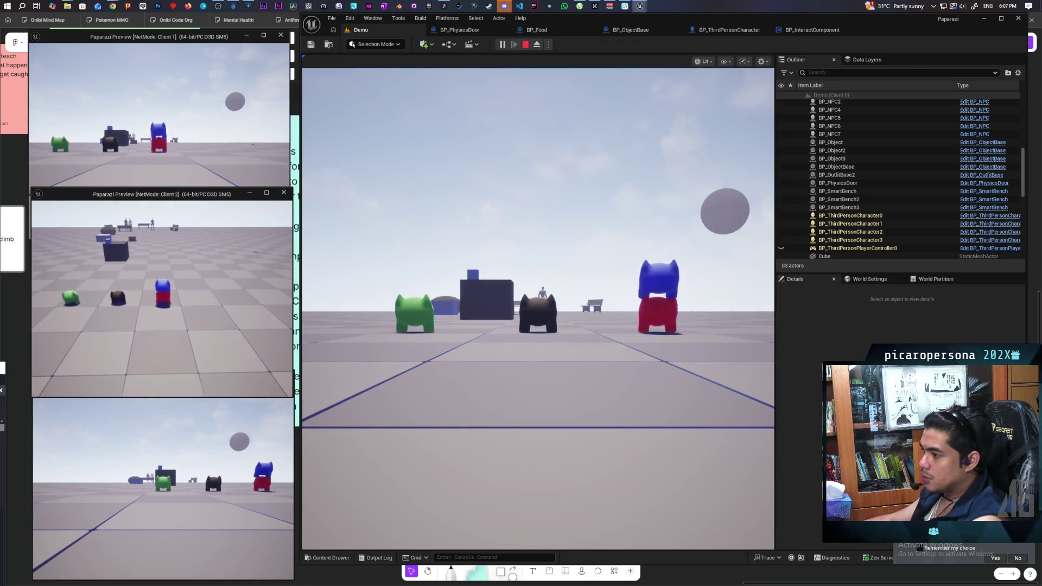
pyautogui.press('w')
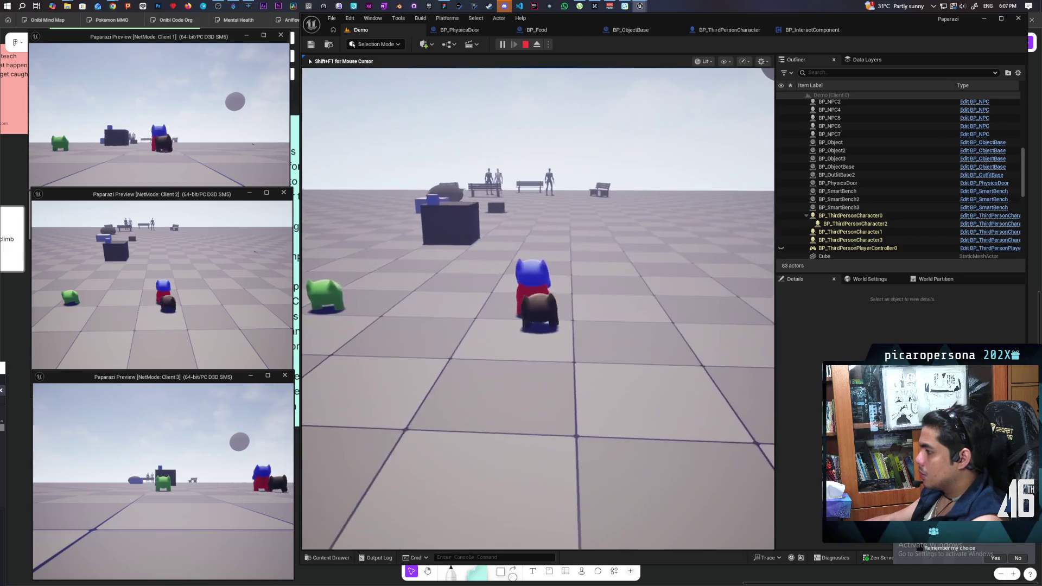
pyautogui.hotkey('shift', 'F1')
pyautogui.click(156, 130)
pyautogui.hotkey('alt', 'Tab')
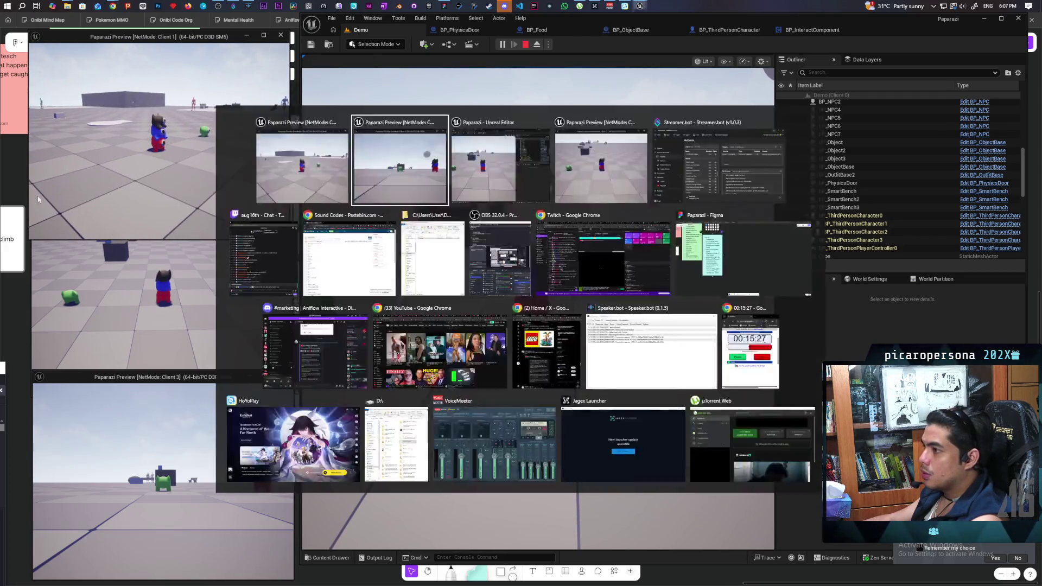
pyautogui.press('w')
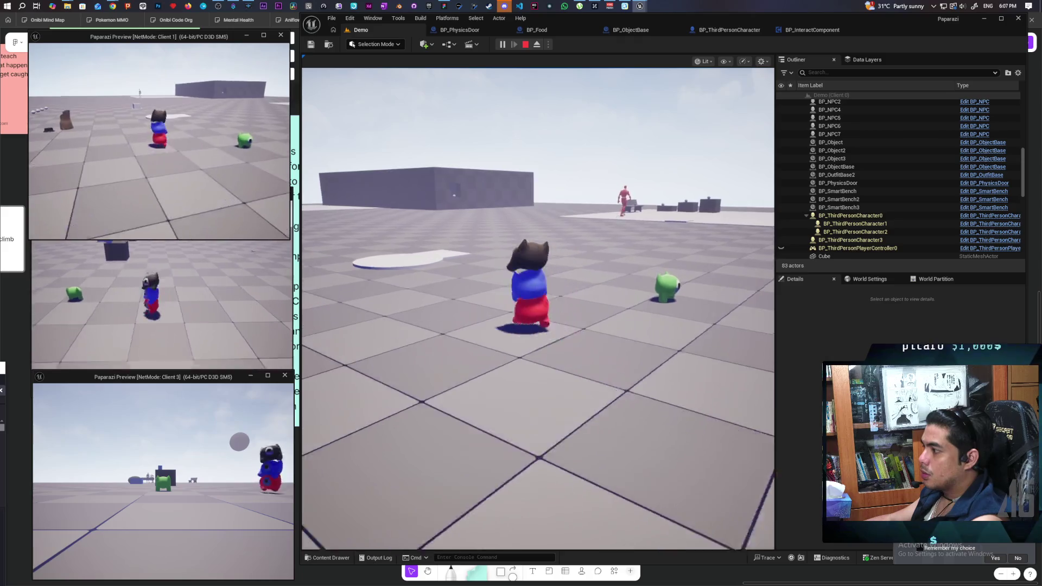
pyautogui.press('w')
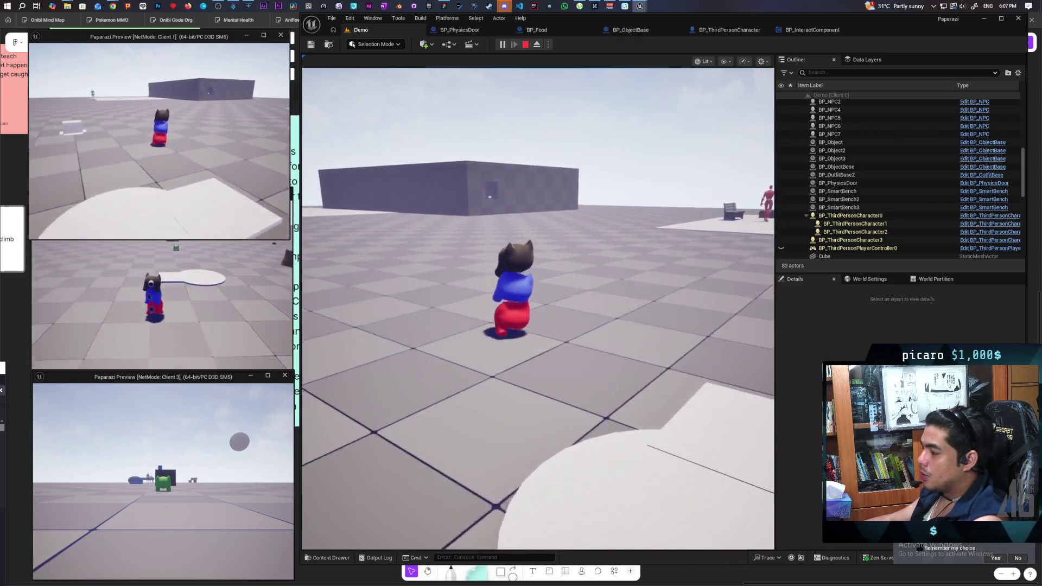
# Walk up to the building's door and open it with F.
pyautogui.press('w')
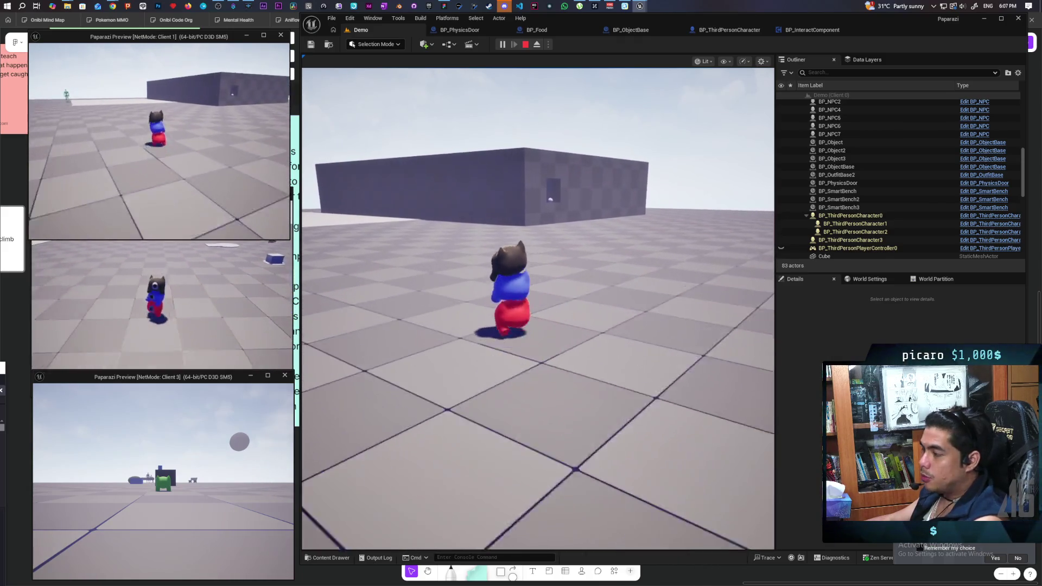
pyautogui.press('w')
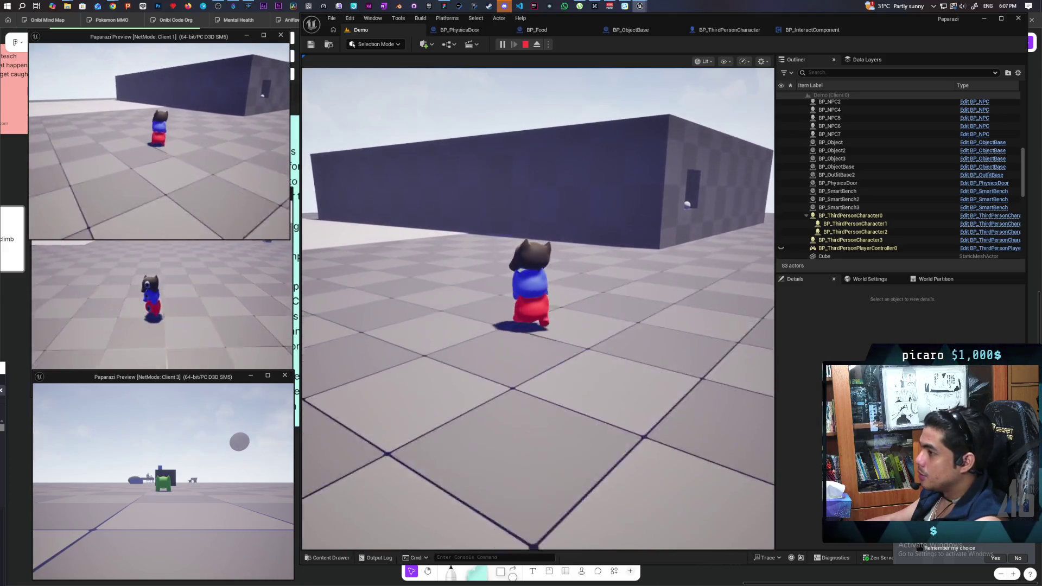
pyautogui.press('w')
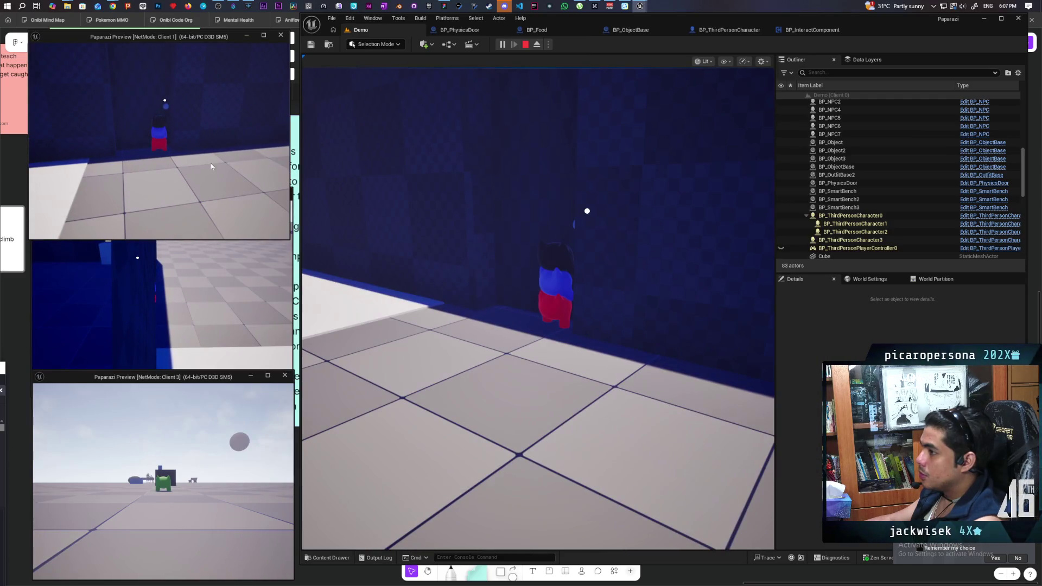
pyautogui.press('w')
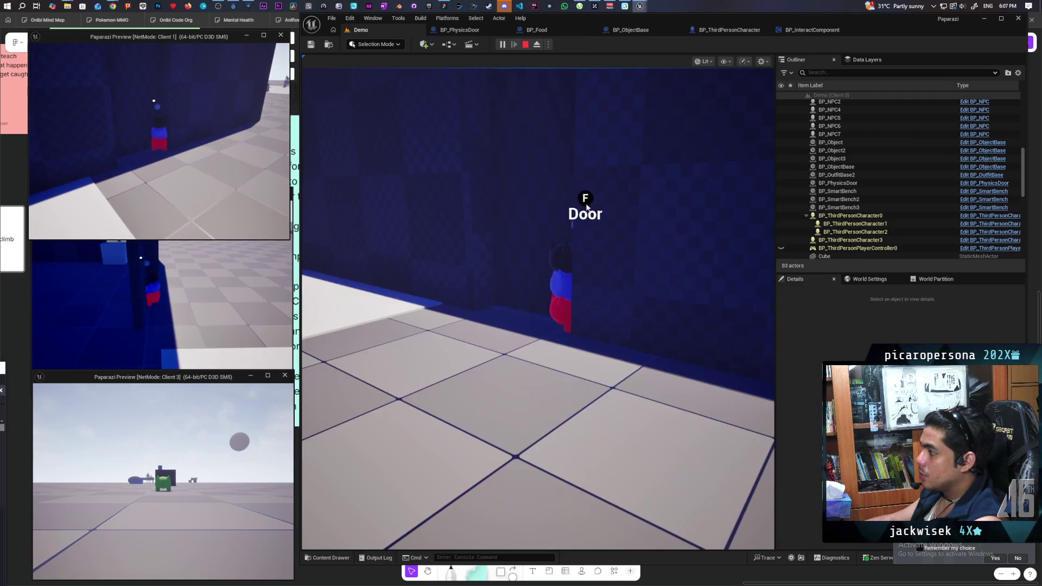
pyautogui.press('w')
pyautogui.press('f')
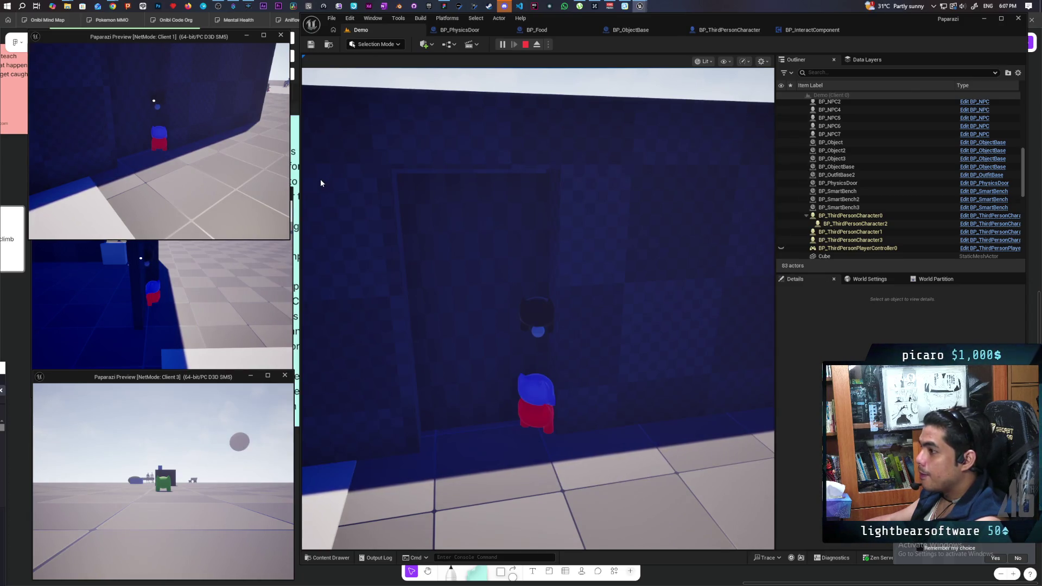
# As Client 1, walk toward the open doorway, step back to view it, and stop the session.
pyautogui.click(220, 220)
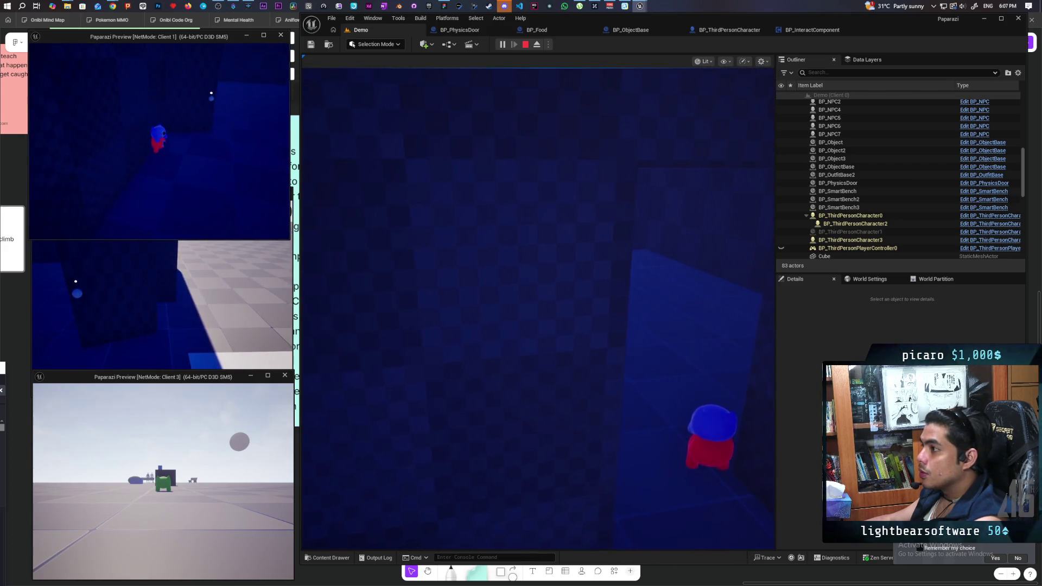
pyautogui.press('w')
pyautogui.press('w')
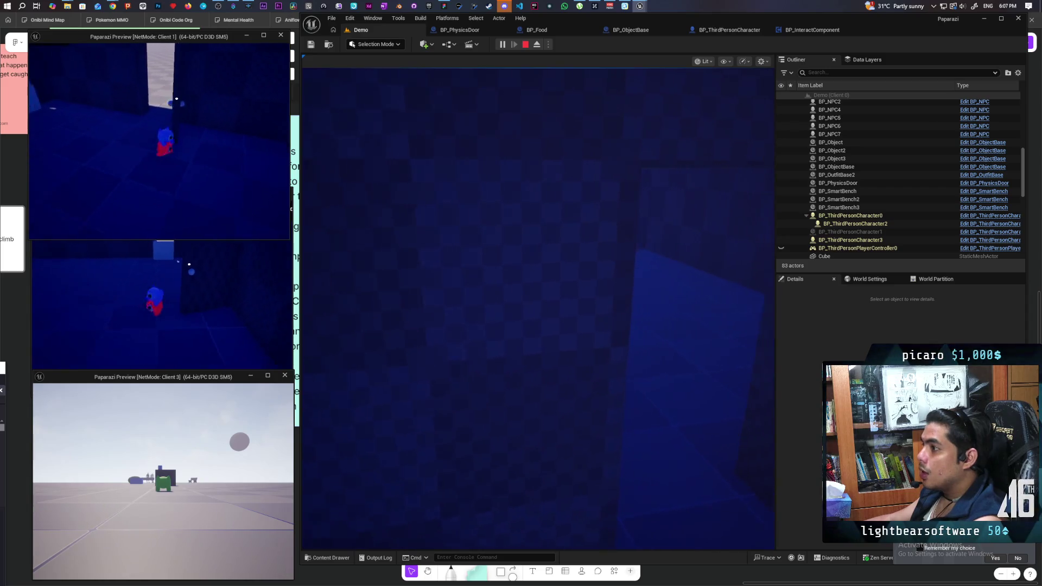
pyautogui.press('w')
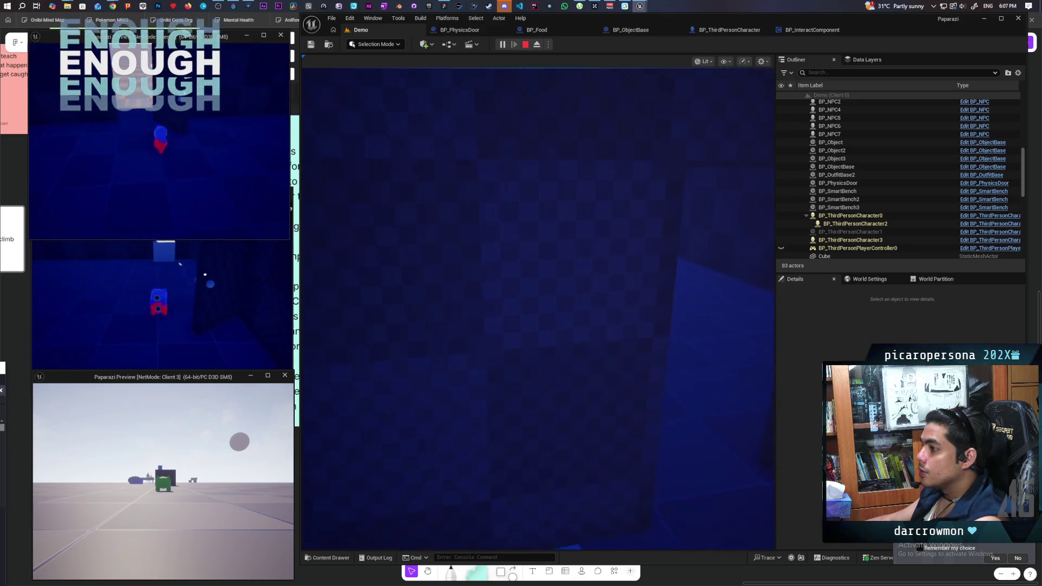
pyautogui.press('s')
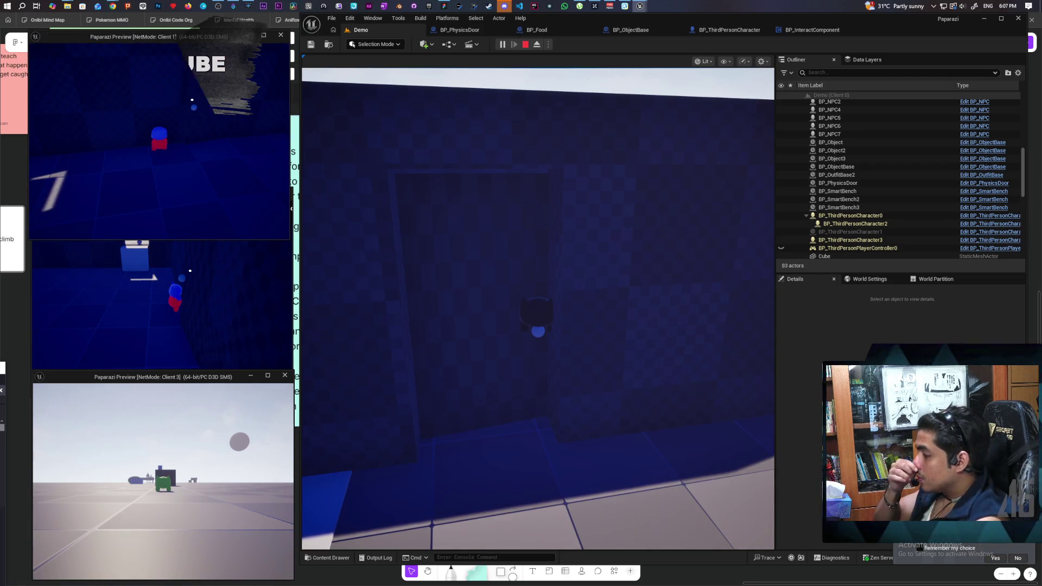
pyautogui.press('Escape')
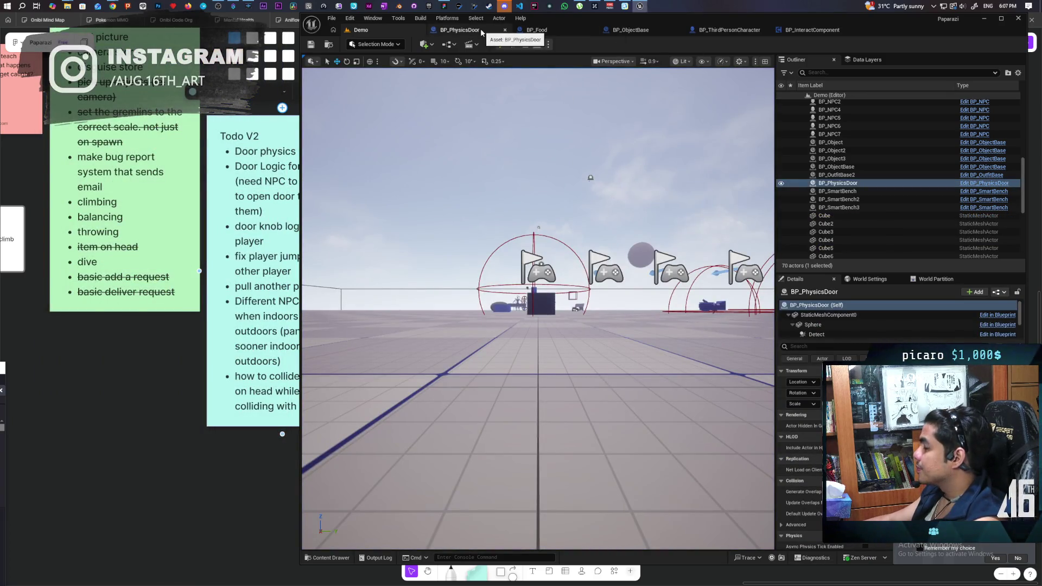
# In BP_ThirdPersonCharacter, pan the graph to the Set Replicate Movement and Set Movement Mode nodes.
pyautogui.click(730, 30)
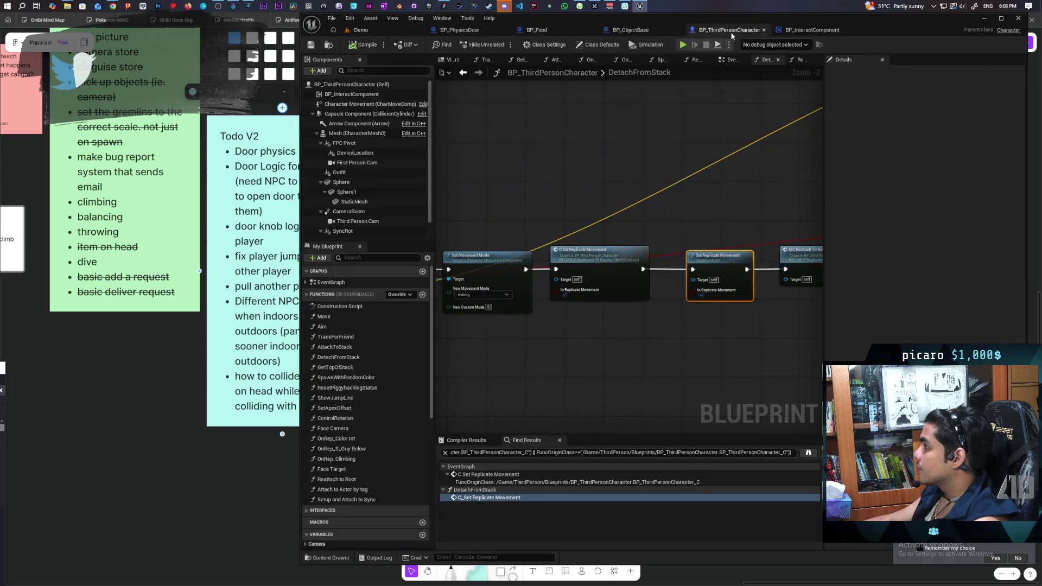
pyautogui.scroll(-3, 553, 201)
pyautogui.moveTo(570, 280); pyautogui.dragTo(640, 271)
pyautogui.scroll(1, 640, 271)
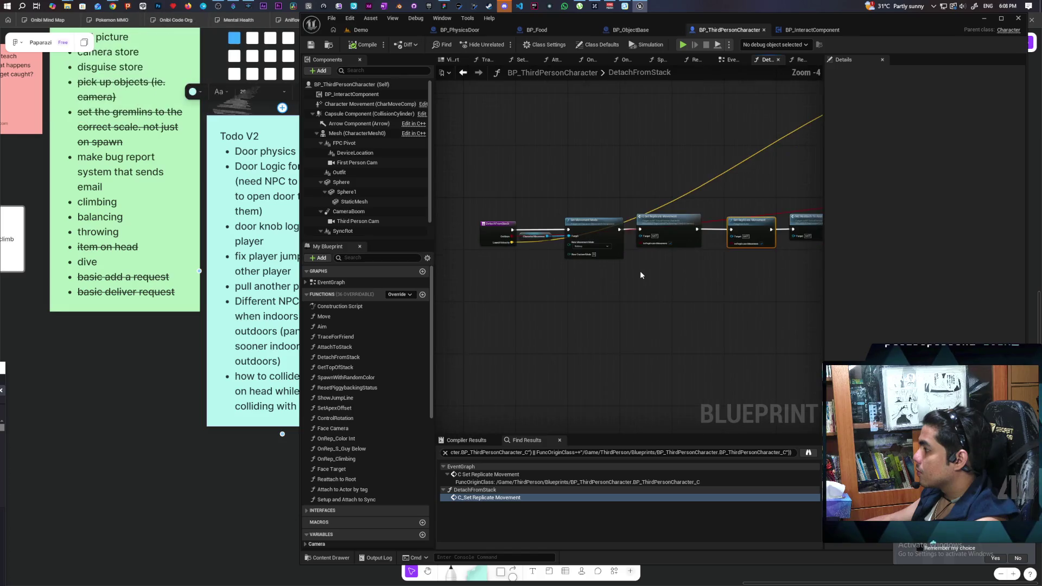
pyautogui.scroll(1, 640, 271)
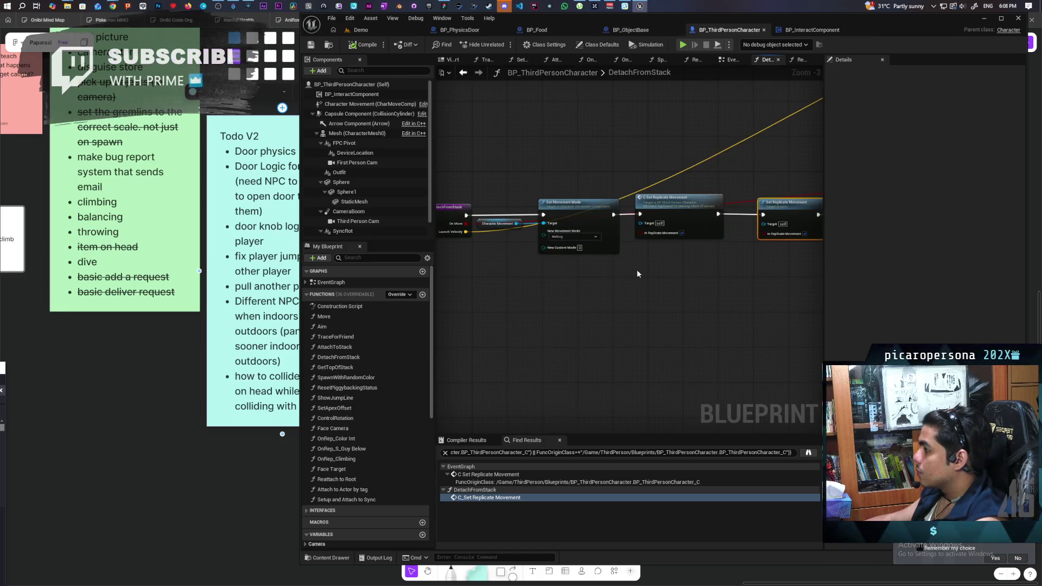
pyautogui.moveTo(638, 273)
pyautogui.mouseDown()
pyautogui.moveTo(669, 281)
pyautogui.moveTo(572, 282)
pyautogui.mouseUp()
pyautogui.moveTo(672, 288); pyautogui.dragTo(525, 298)
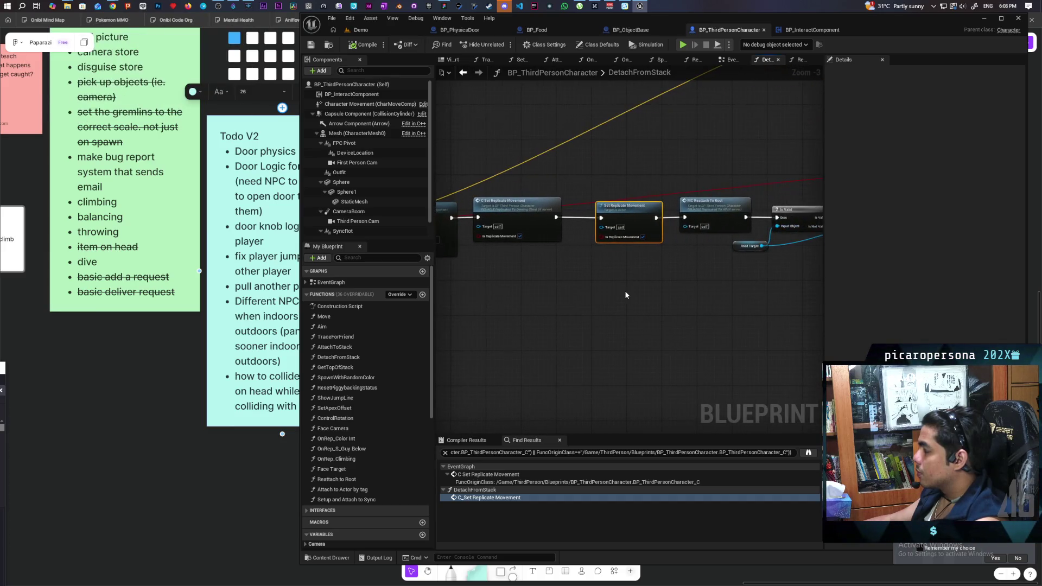
pyautogui.moveTo(595, 275); pyautogui.dragTo(707, 280)
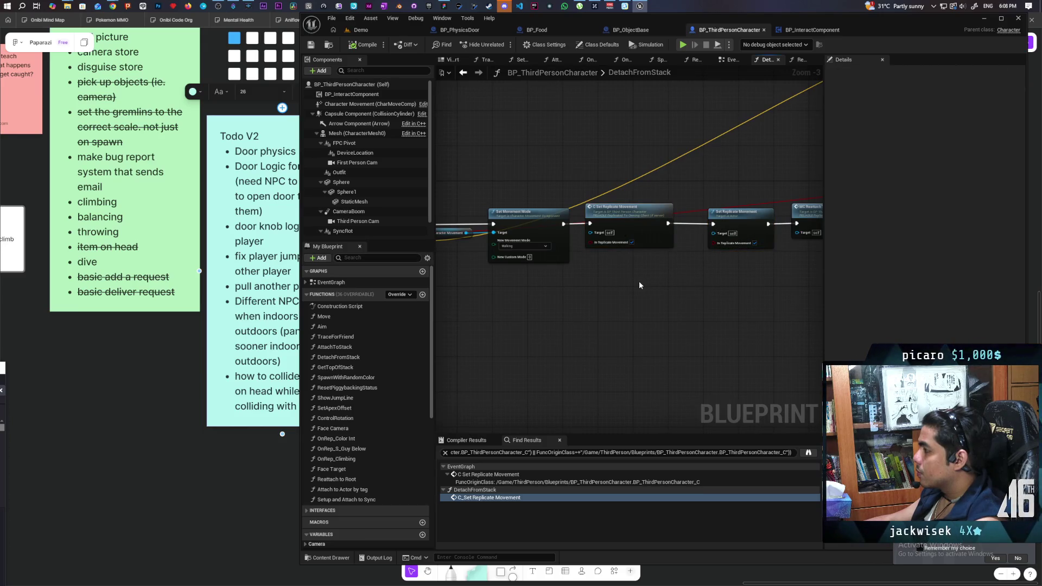
pyautogui.moveTo(678, 274); pyautogui.dragTo(678, 320)
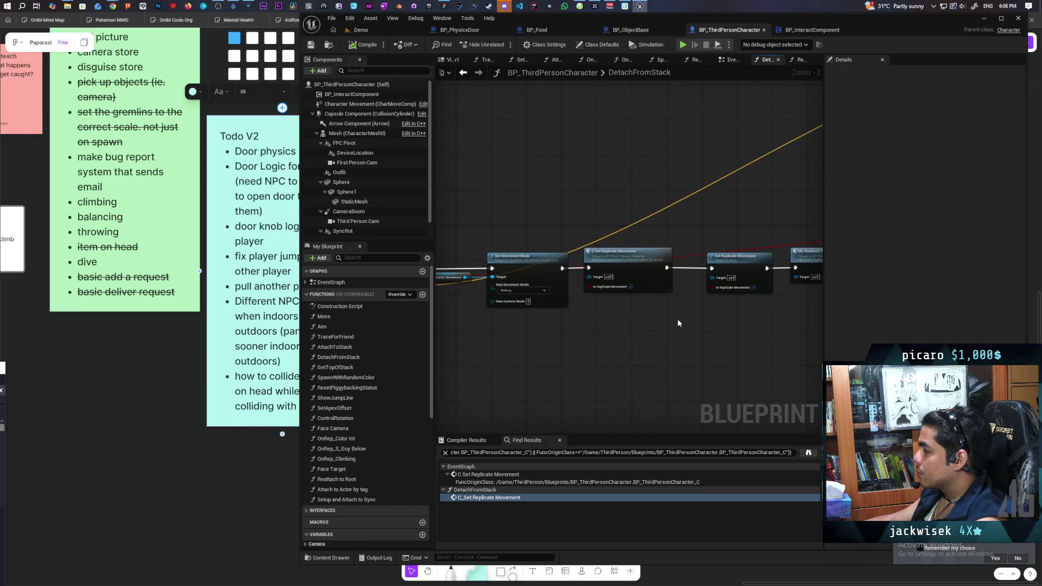
pyautogui.scroll(3, 637, 318)
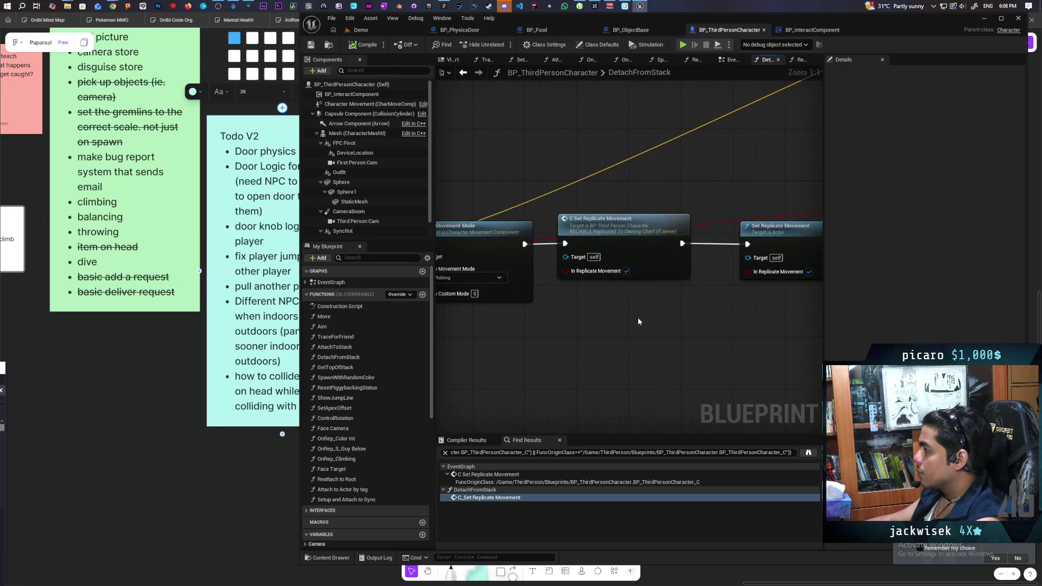
pyautogui.scroll(-2, 638, 322)
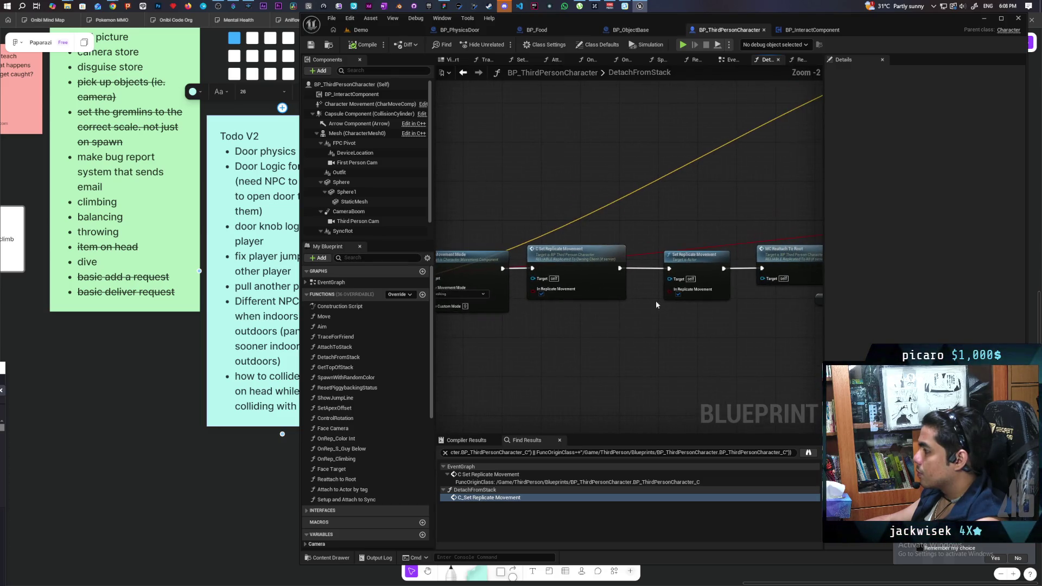
# List every use of Set Replicate Movement and jump to the one in Setup and Attach to Sync.
pyautogui.rightClick(695, 264)
pyautogui.moveTo(738, 352)
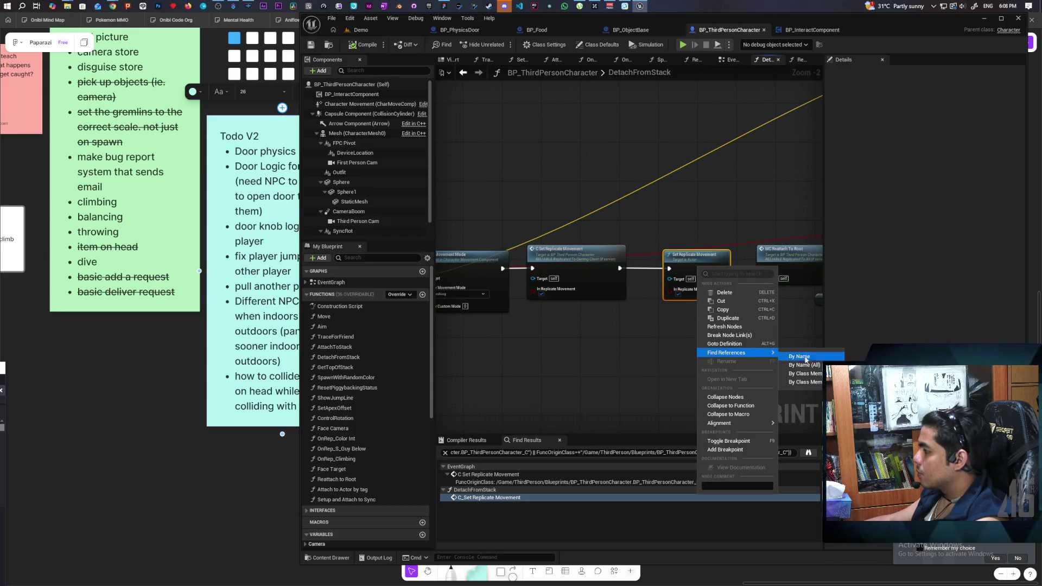
pyautogui.click(798, 371)
pyautogui.click(486, 475)
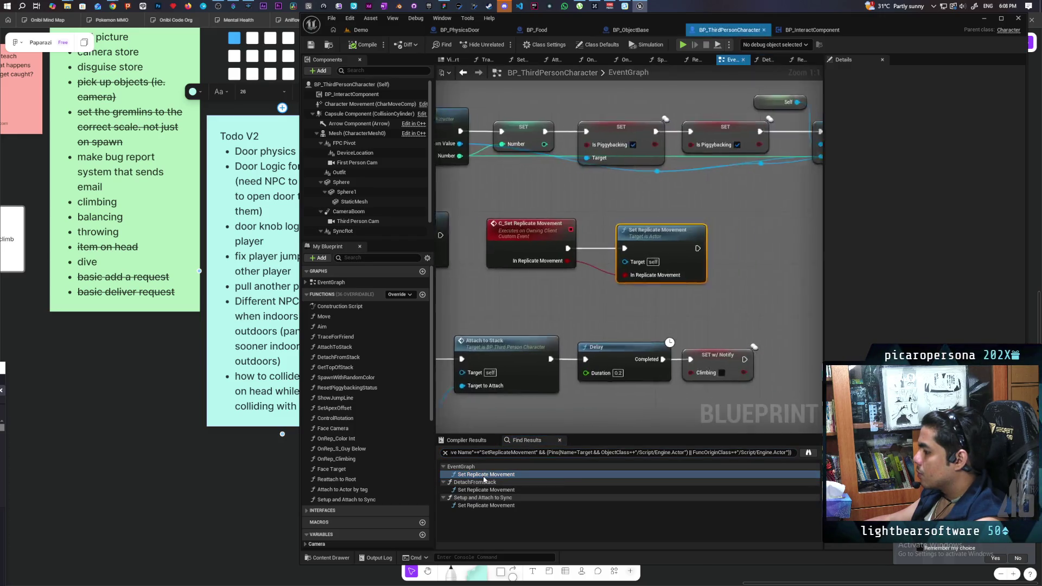
pyautogui.click(491, 490)
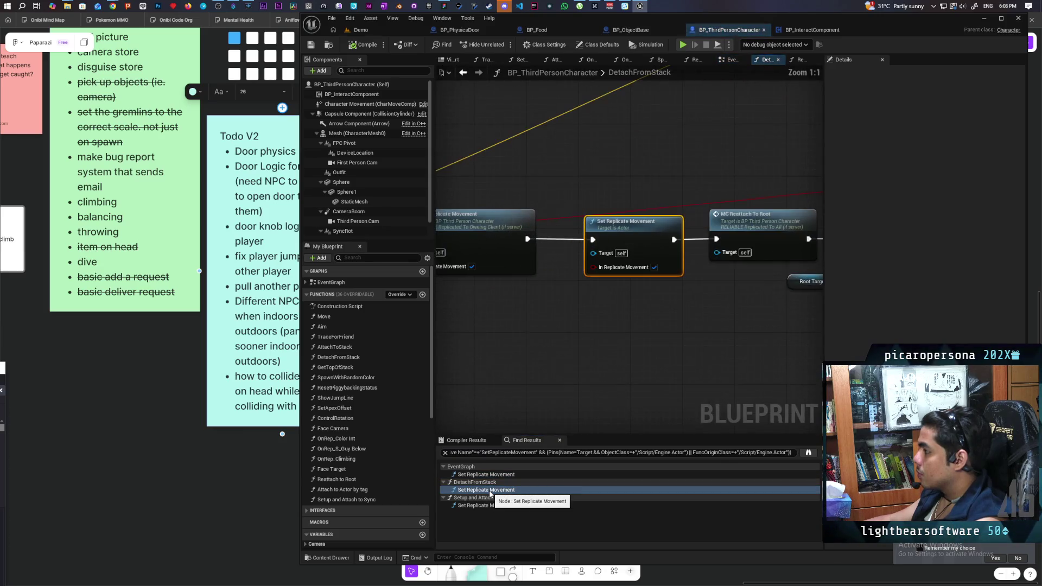
pyautogui.click(491, 505)
# Box-select the Character Movement getter and its Ignore Client Movement Error Checks setter for BP_PhysicsDoor.
pyautogui.scroll(-10, 686, 342)
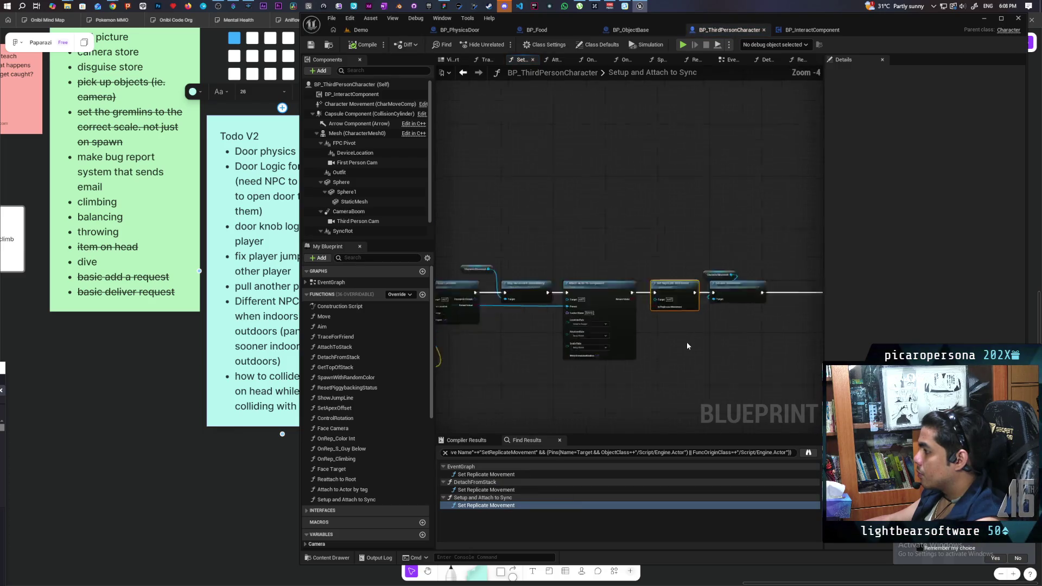
pyautogui.scroll(6, 687, 345)
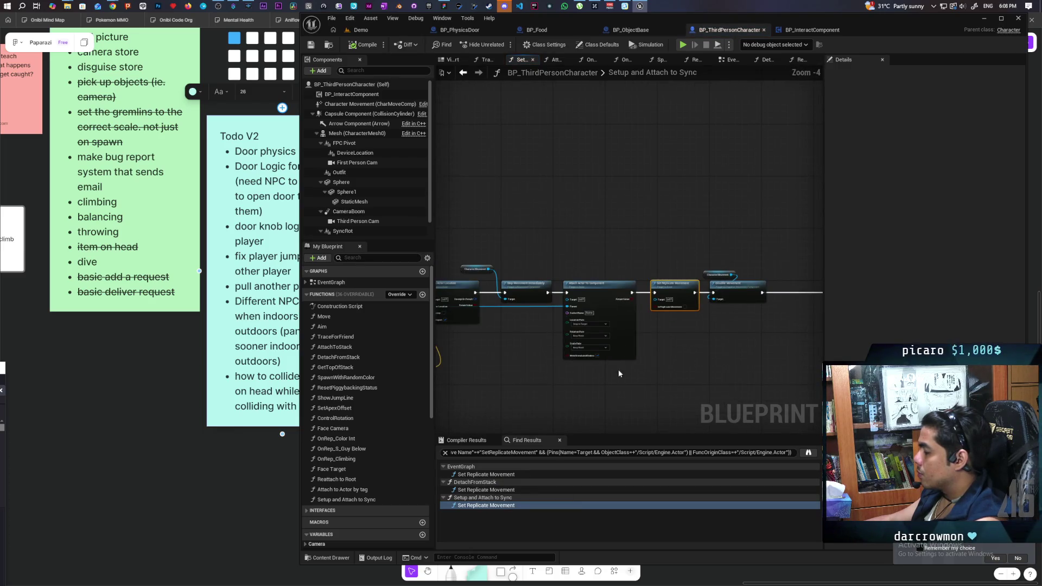
pyautogui.moveTo(617, 356)
pyautogui.mouseDown()
pyautogui.moveTo(686, 314)
pyautogui.moveTo(627, 318)
pyautogui.moveTo(626, 308)
pyautogui.mouseUp()
pyautogui.scroll(2, 626, 308)
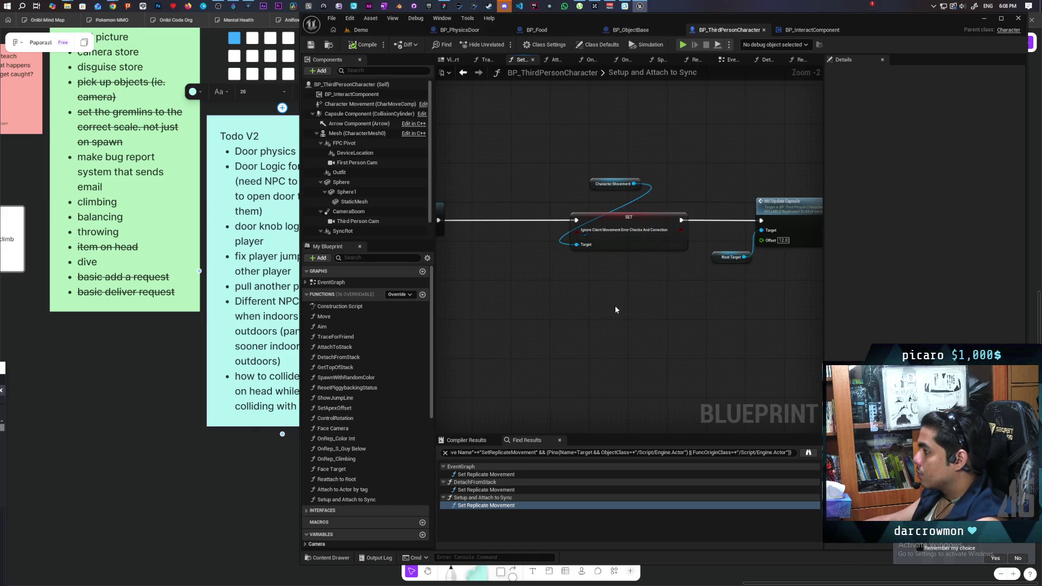
pyautogui.scroll(-3, 614, 305)
pyautogui.scroll(2, 662, 304)
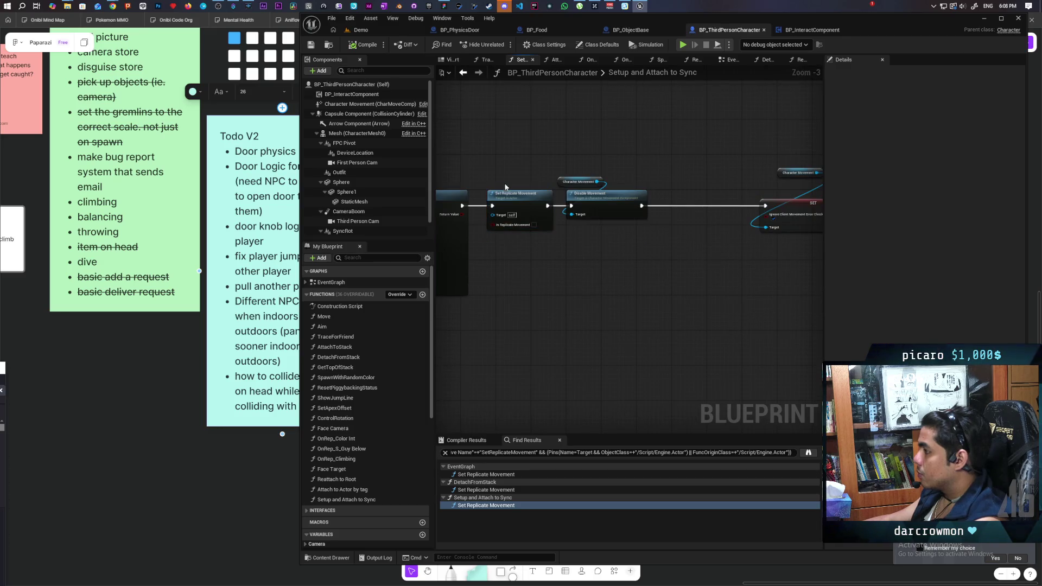
pyautogui.moveTo(711, 162); pyautogui.dragTo(757, 272)
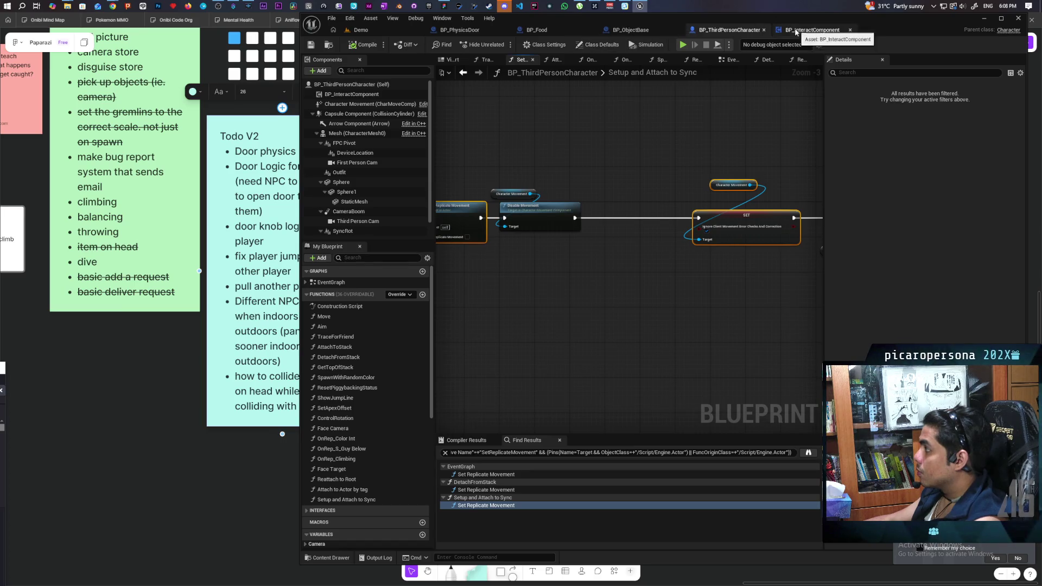
pyautogui.click(461, 30)
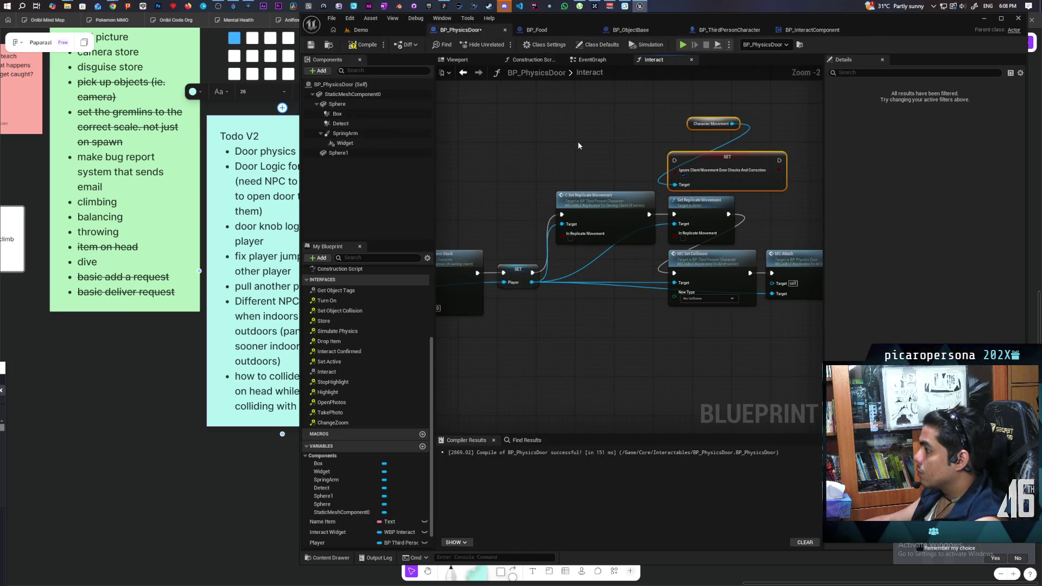
# In BP_PhysicsDoor's Interact graph, delete the old Set Replicate Movement node.
pyautogui.scroll(-5, 520, 181)
pyautogui.click(520, 181)
pyautogui.scroll(4, 520, 181)
pyautogui.moveTo(661, 197)
pyautogui.mouseDown()
pyautogui.moveTo(658, 212)
pyautogui.moveTo(710, 199)
pyautogui.moveTo(754, 173)
pyautogui.moveTo(549, 231)
pyautogui.mouseUp()
pyautogui.click(549, 231)
pyautogui.press('Delete')
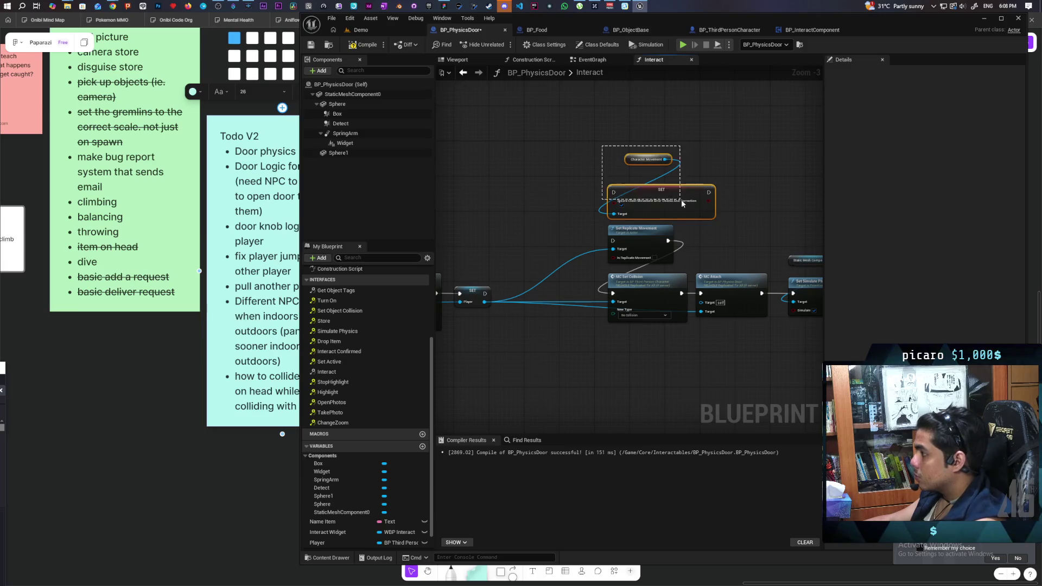
# Reposition Set Replicate Movement and wire it to run before the movement-error setter.
pyautogui.moveTo(613, 214); pyautogui.dragTo(556, 209)
pyautogui.press('Escape')
pyautogui.moveTo(641, 234); pyautogui.dragTo(557, 229)
pyautogui.moveTo(484, 295)
pyautogui.mouseDown()
pyautogui.moveTo(530, 236)
pyautogui.moveTo(613, 192)
pyautogui.mouseUp()
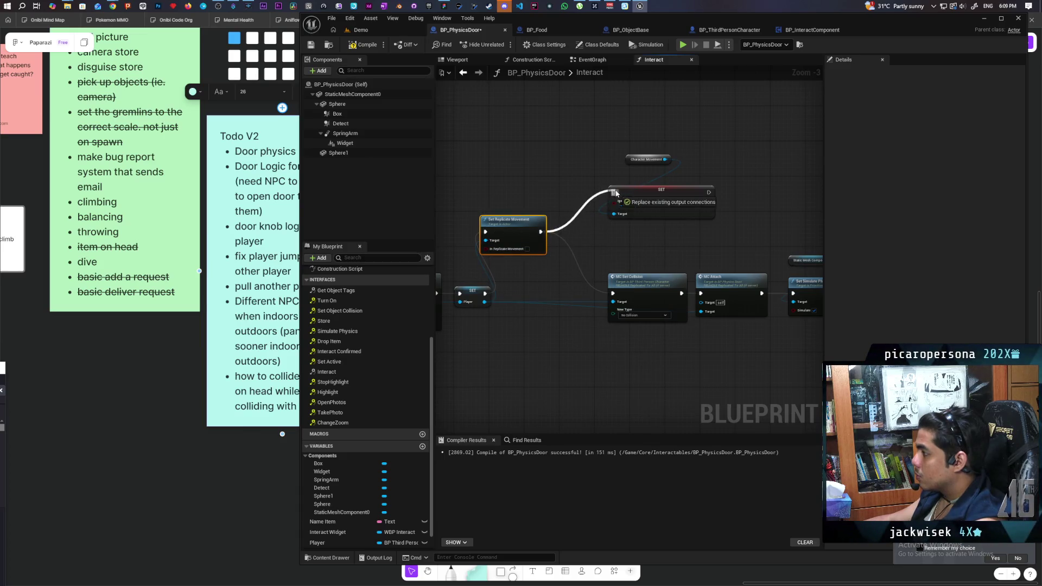
pyautogui.moveTo(709, 193)
pyautogui.mouseDown()
pyautogui.moveTo(733, 226)
pyautogui.moveTo(614, 293)
pyautogui.mouseUp()
# Connect a Player > Character Movement getter to the setter's target and remove the leftover duplicate.
pyautogui.moveTo(527, 312); pyautogui.dragTo(578, 281)
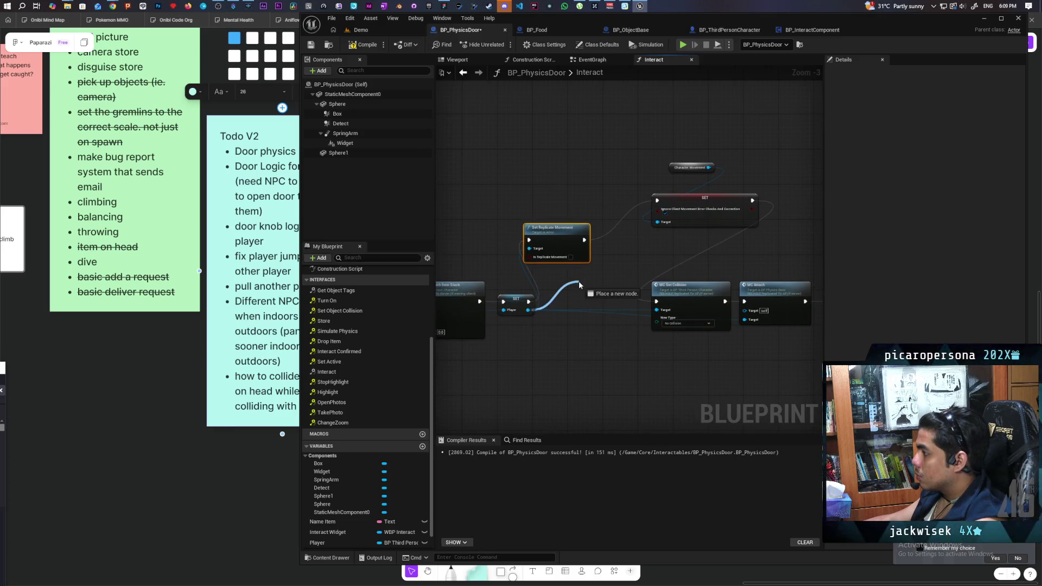
pyautogui.write('character movement')
pyautogui.press('Return')
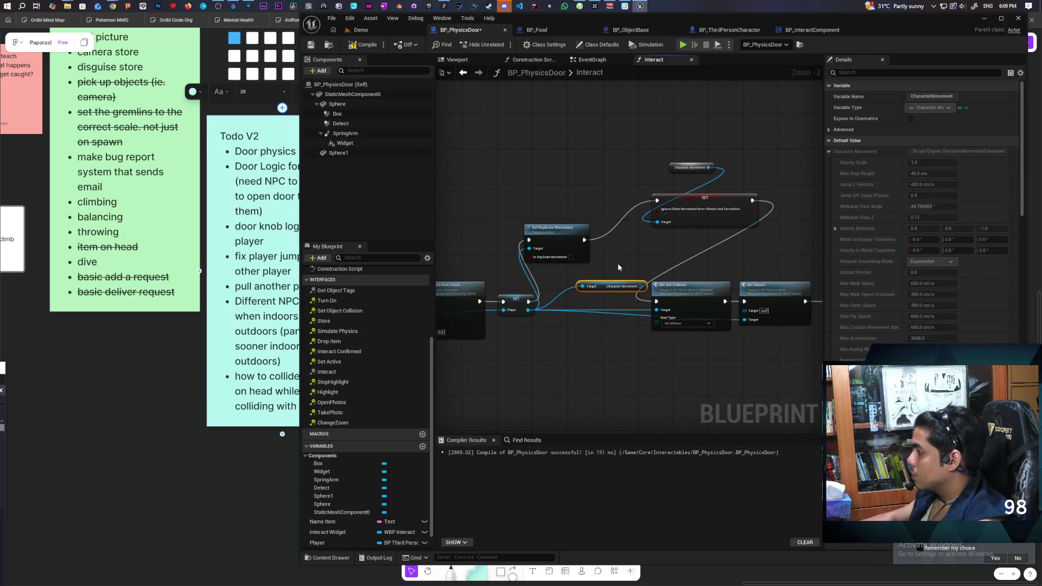
pyautogui.moveTo(642, 286); pyautogui.dragTo(657, 222)
pyautogui.click(687, 169)
pyautogui.press('Delete')
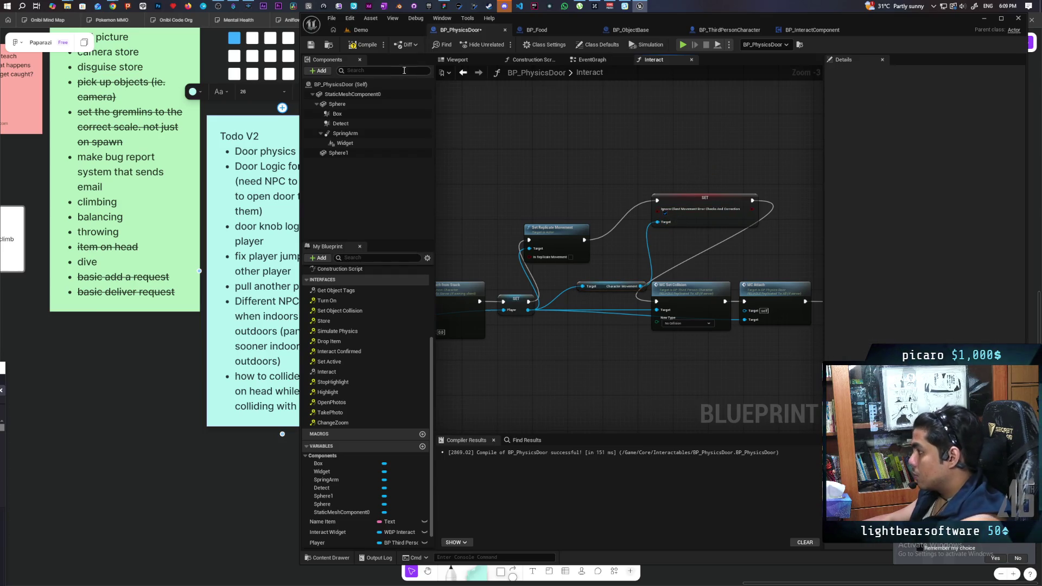
pyautogui.click(388, 32)
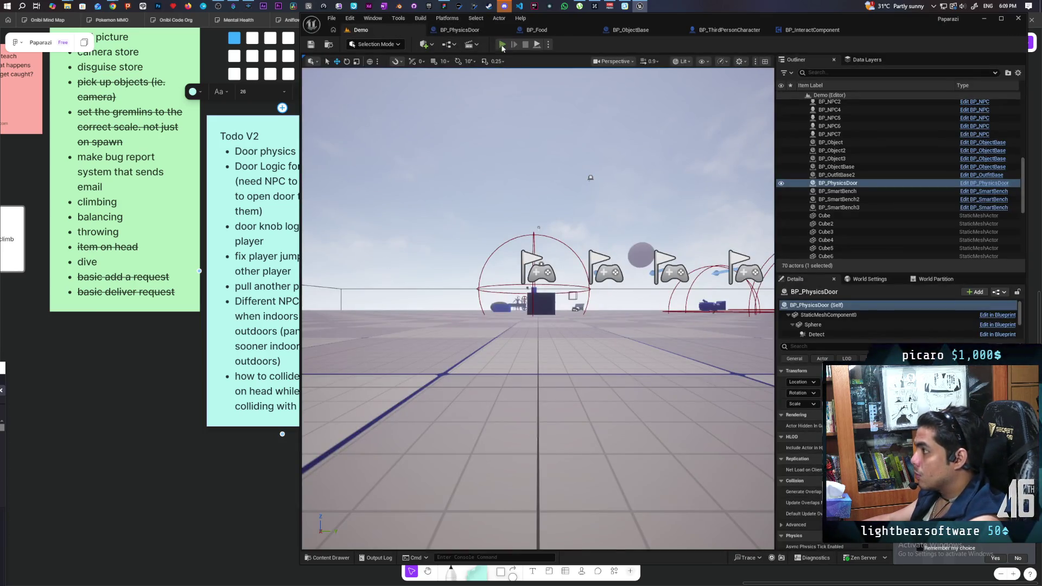
# Launch the three-client play session and take control in the main game view.
pyautogui.hotkey('alt', 'p')
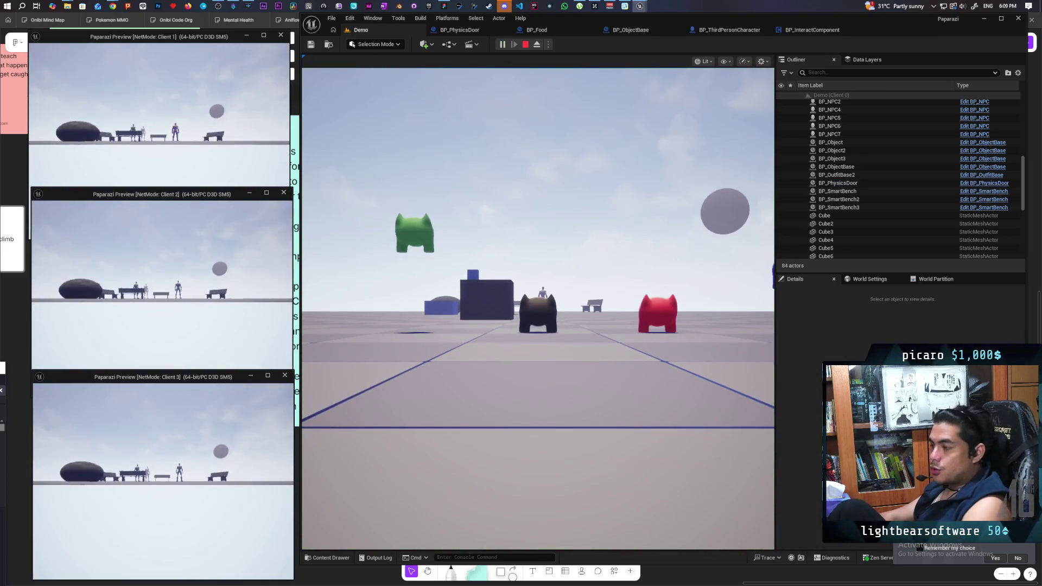
pyautogui.hotkey('alt', 'Tab')
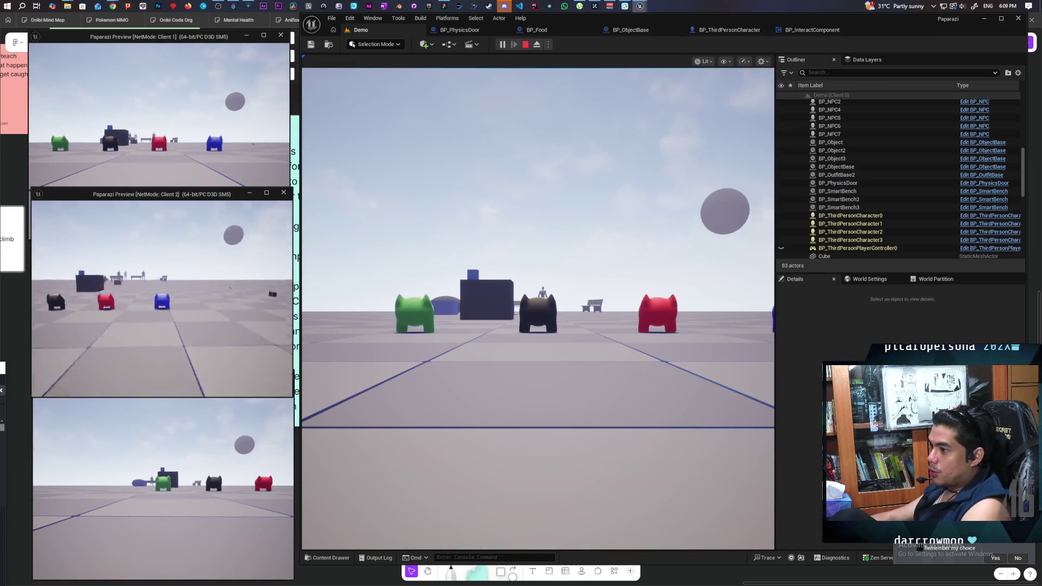
pyautogui.press('w')
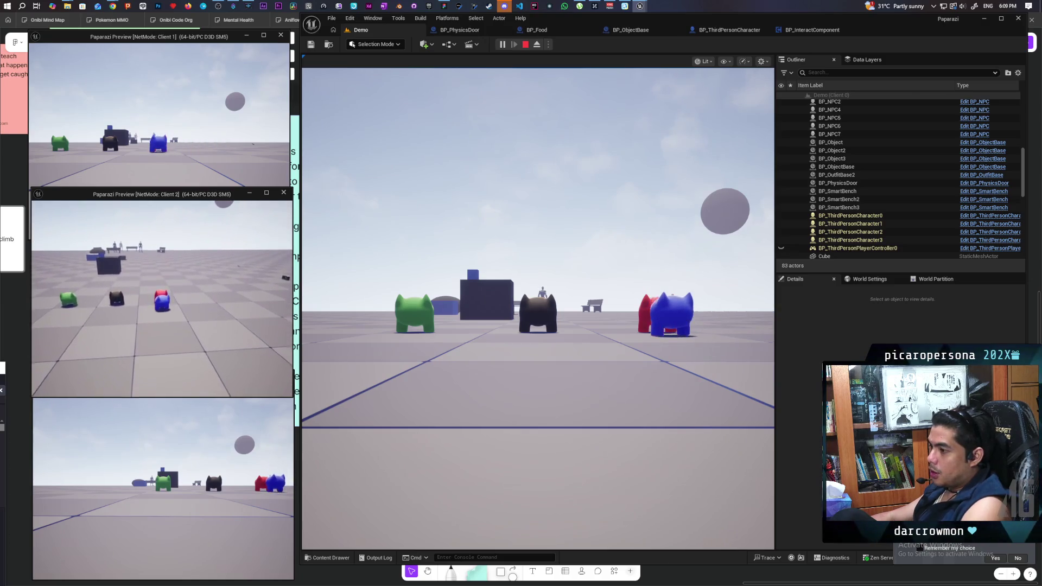
pyautogui.click(537, 309)
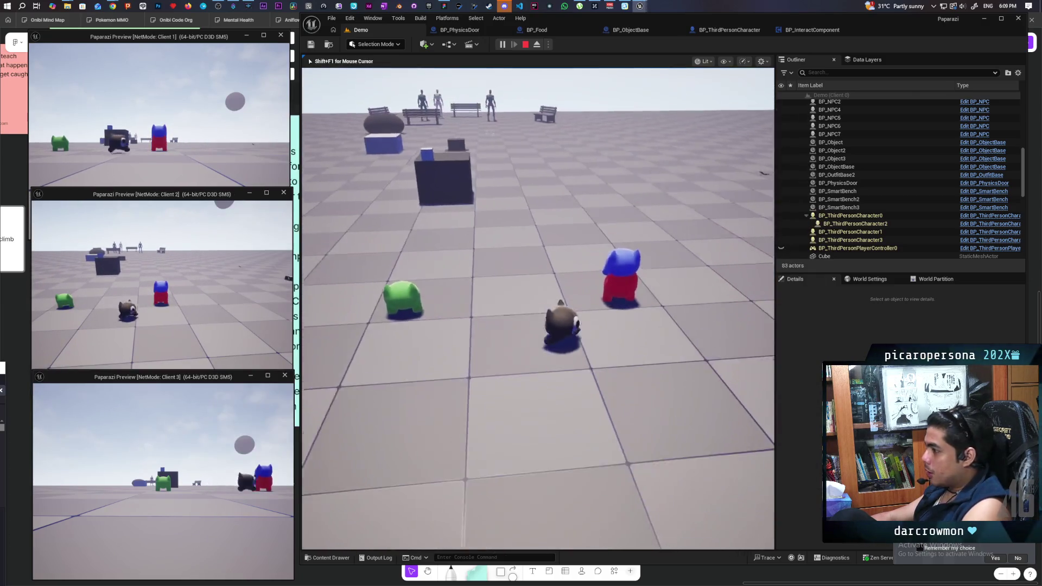
pyautogui.hotkey('alt', 'Tab')
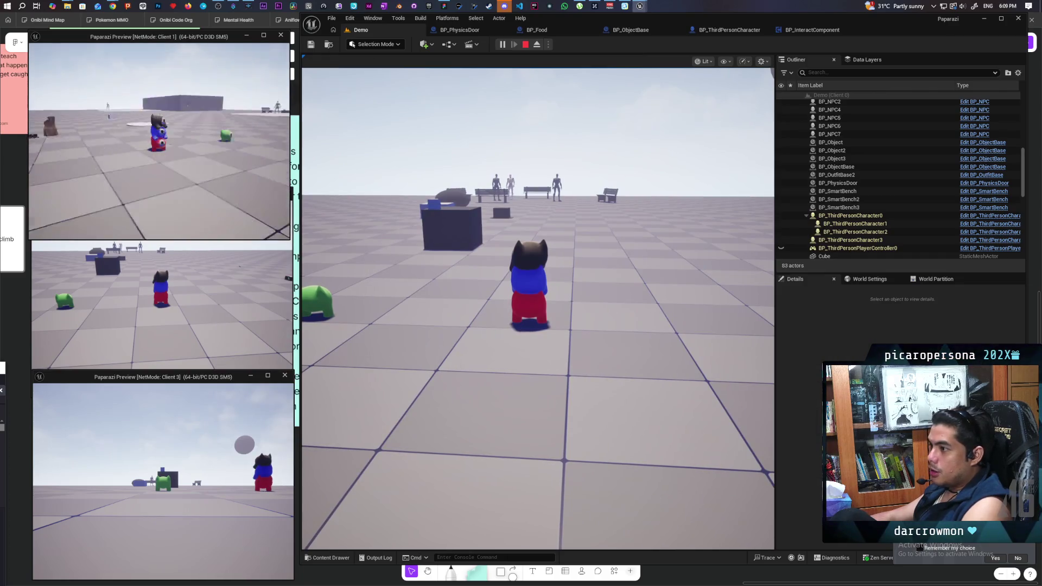
pyautogui.click(500, 242)
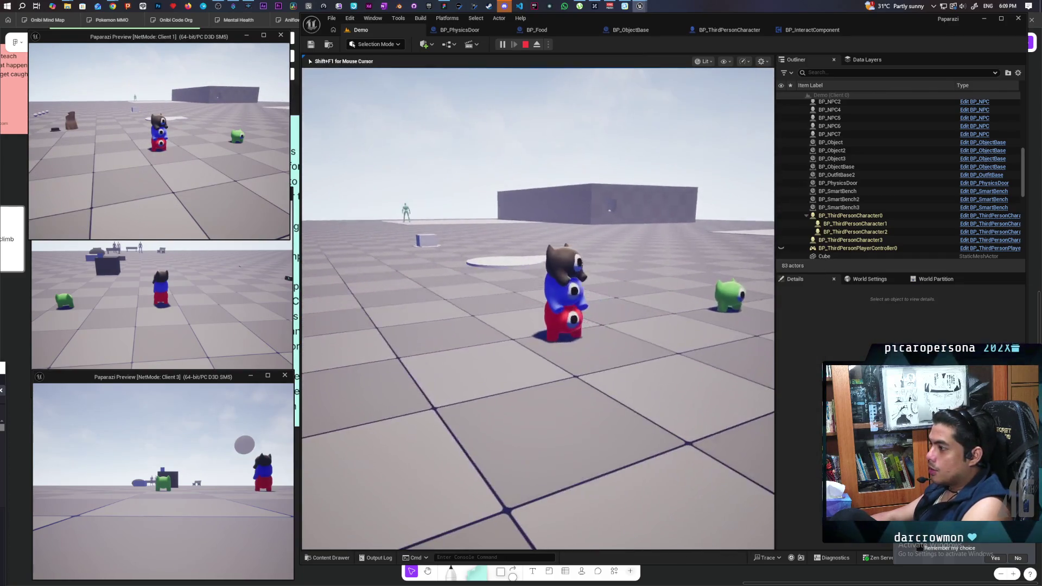
# Walk the character across the white platform to the door, open it with F, then focus Client 1.
pyautogui.press('w')
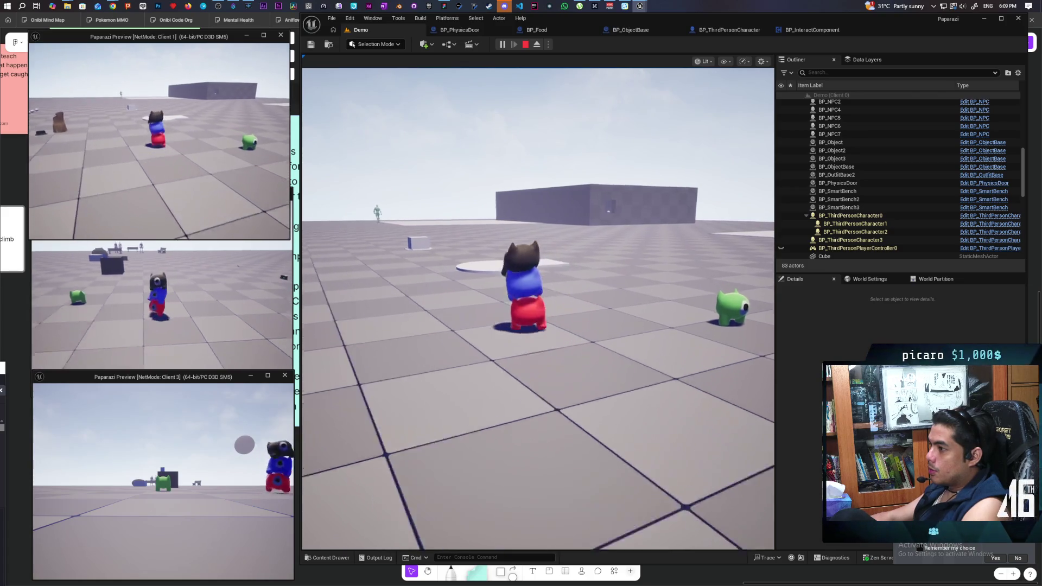
pyautogui.press('w')
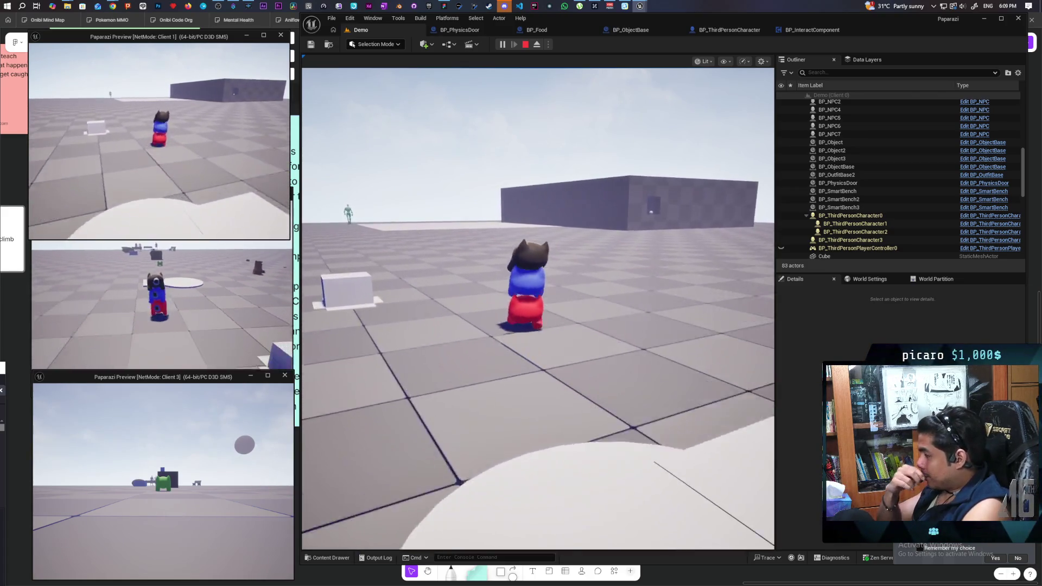
pyautogui.press('w')
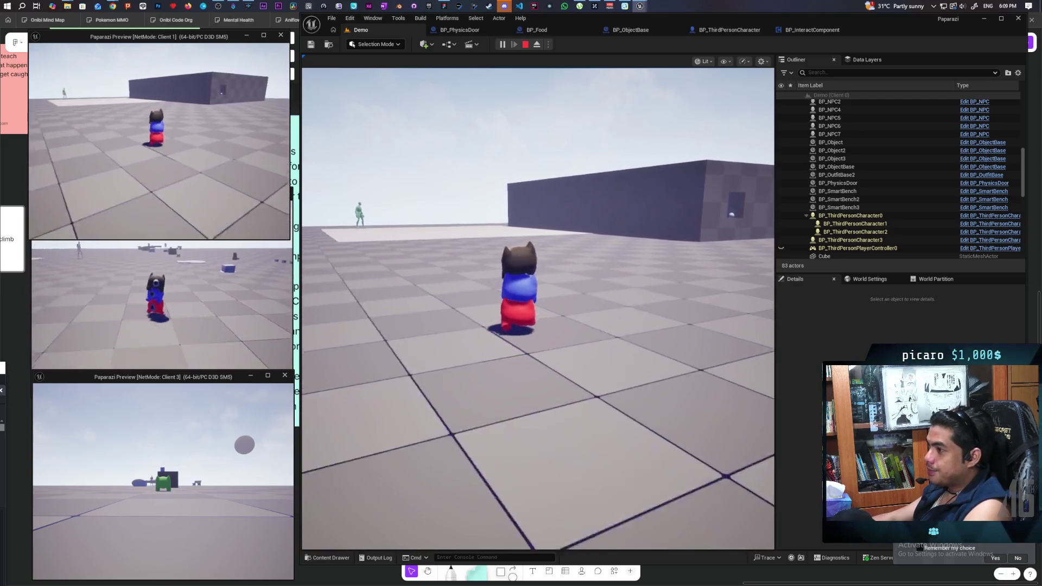
pyautogui.press('w')
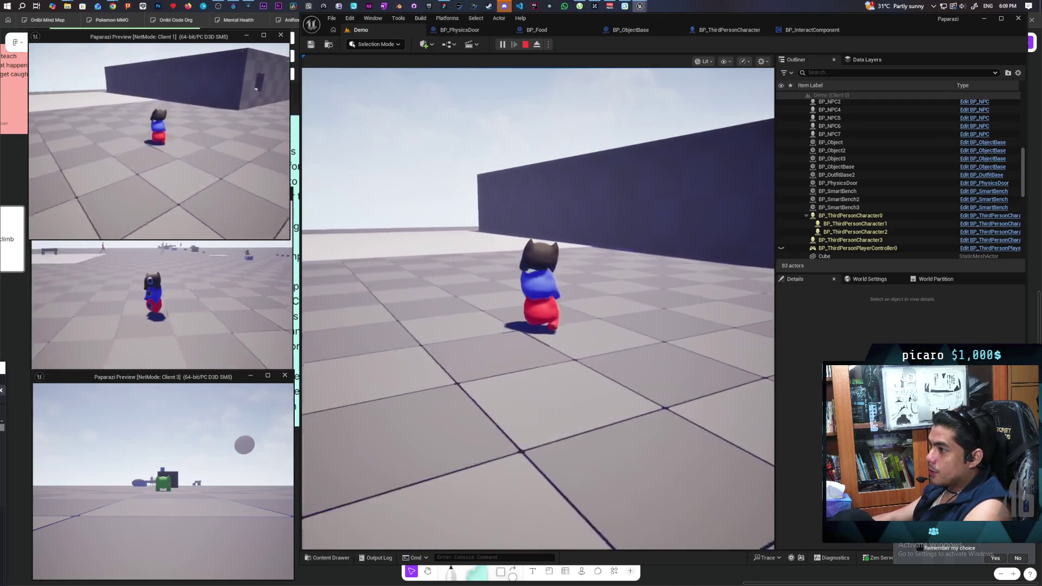
pyautogui.press('w')
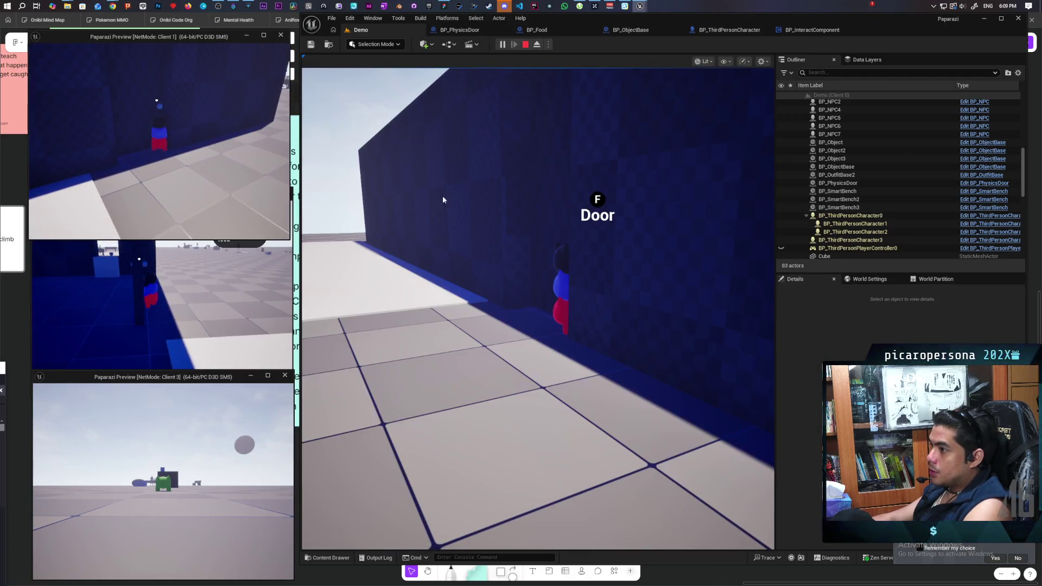
pyautogui.click(418, 201)
pyautogui.press('f')
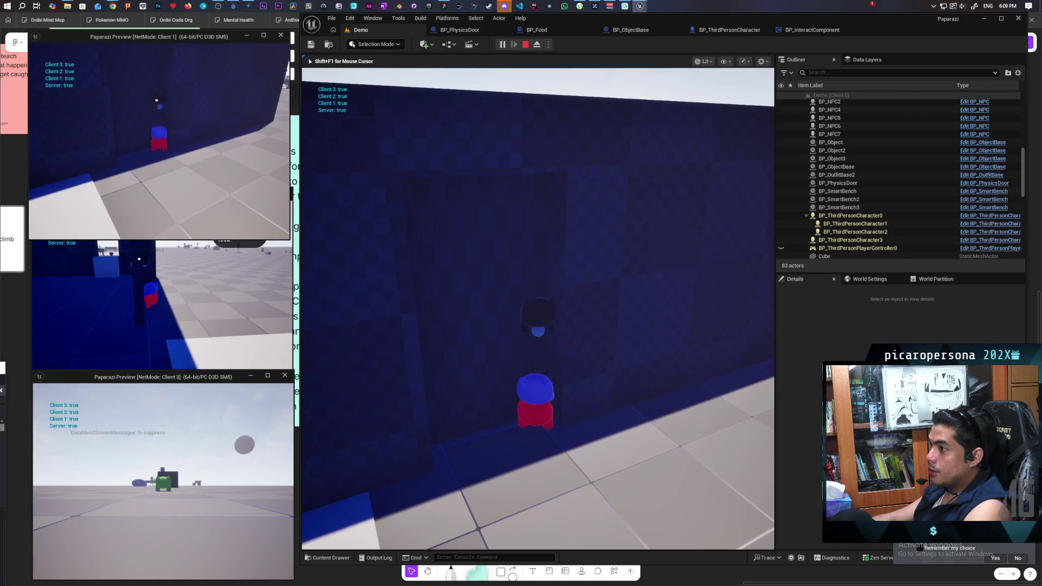
pyautogui.hotkey('alt', 'Tab')
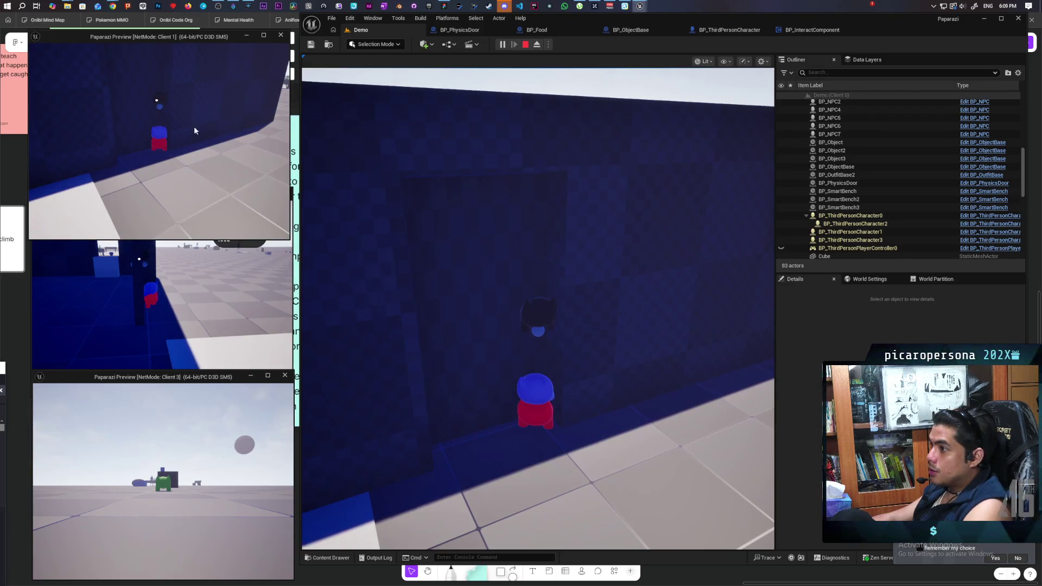
pyautogui.press('f')
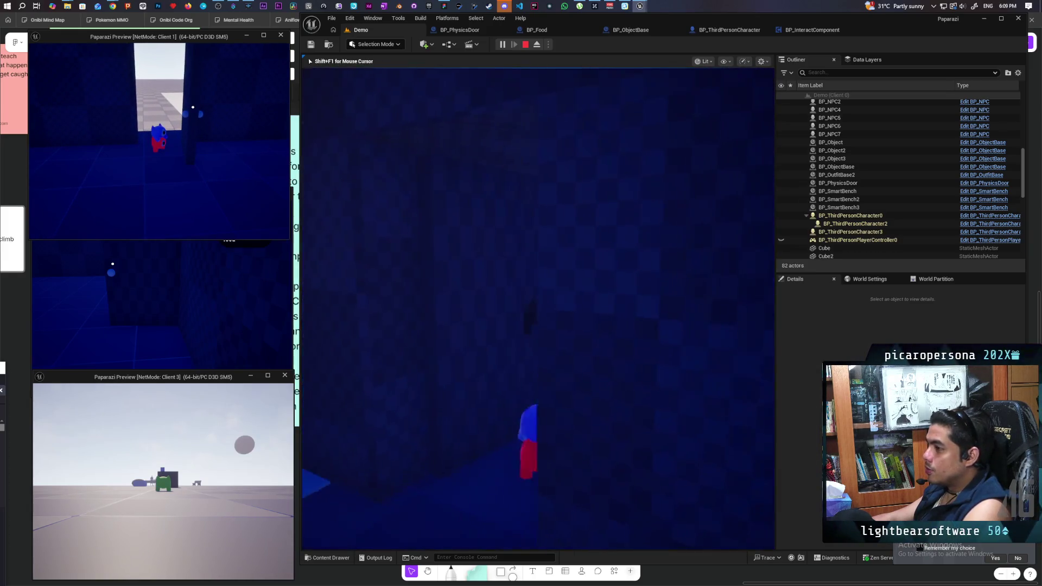
pyautogui.click(126, 131)
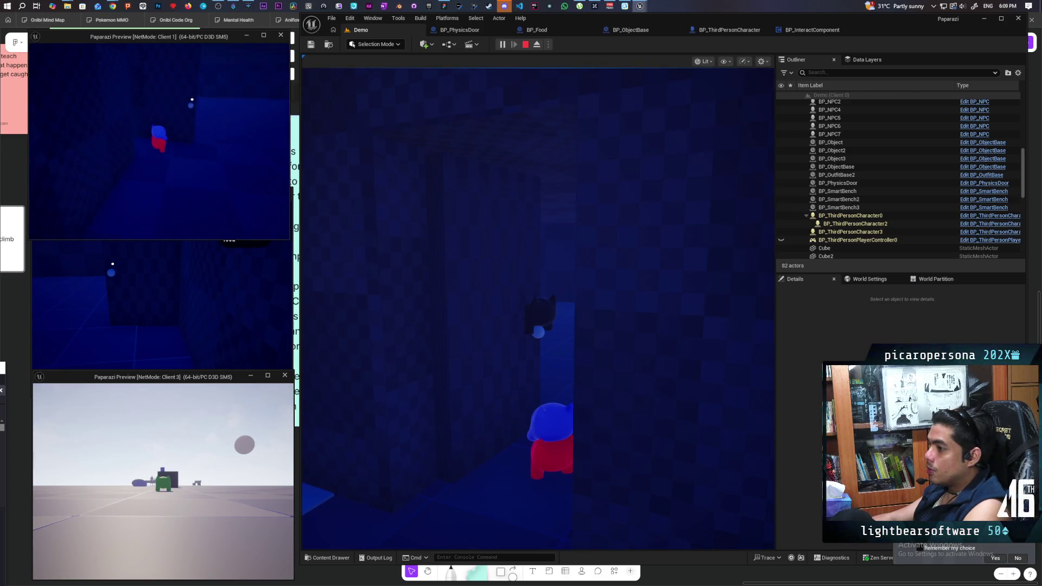
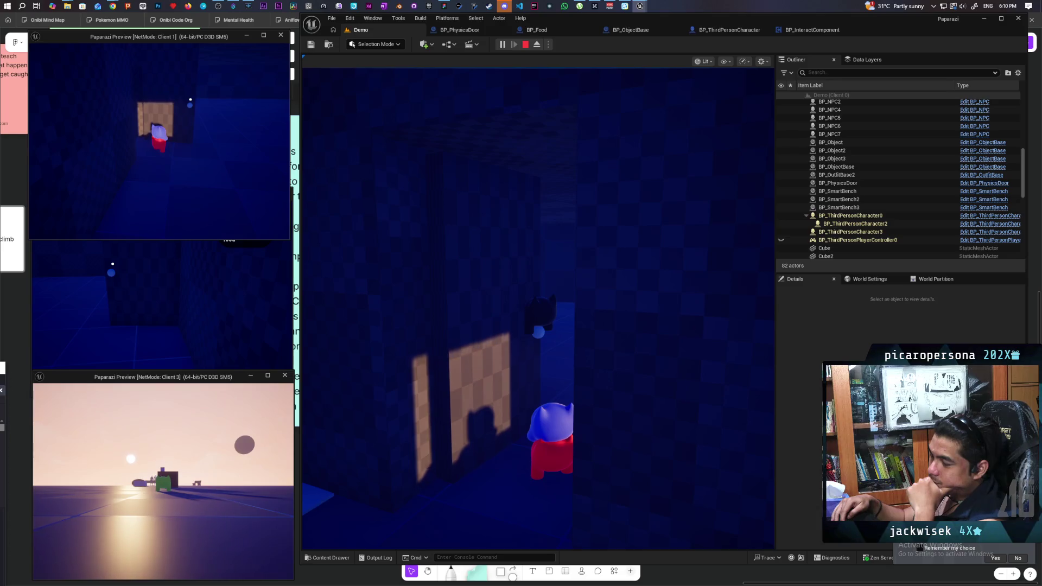
# Walk the character through BP_PhysicsDoor, watching it swing open and shut, then stop play.
pyautogui.hotkey('alt', 'Tab')
pyautogui.press('w')
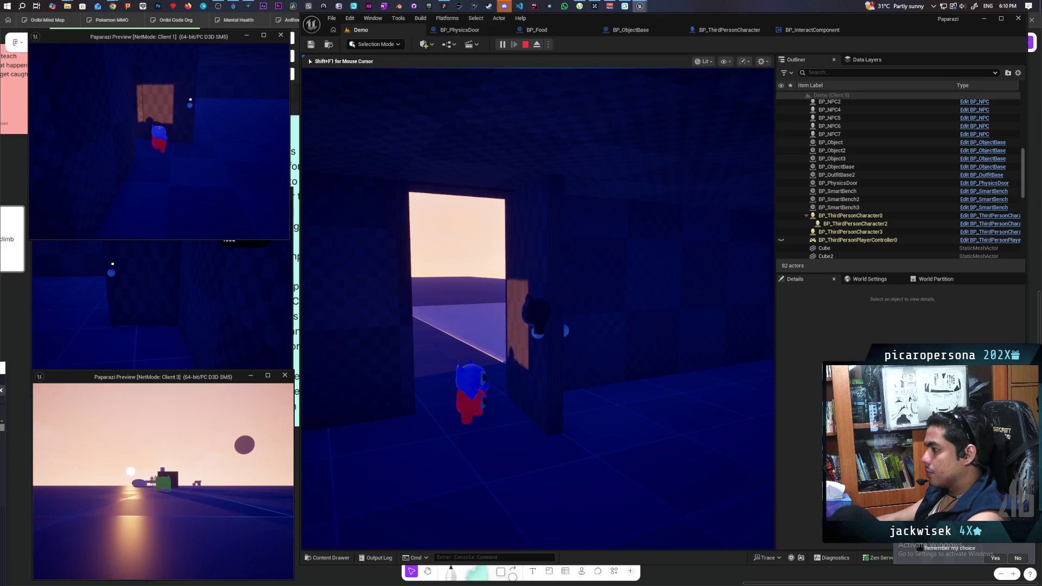
pyautogui.press('e')
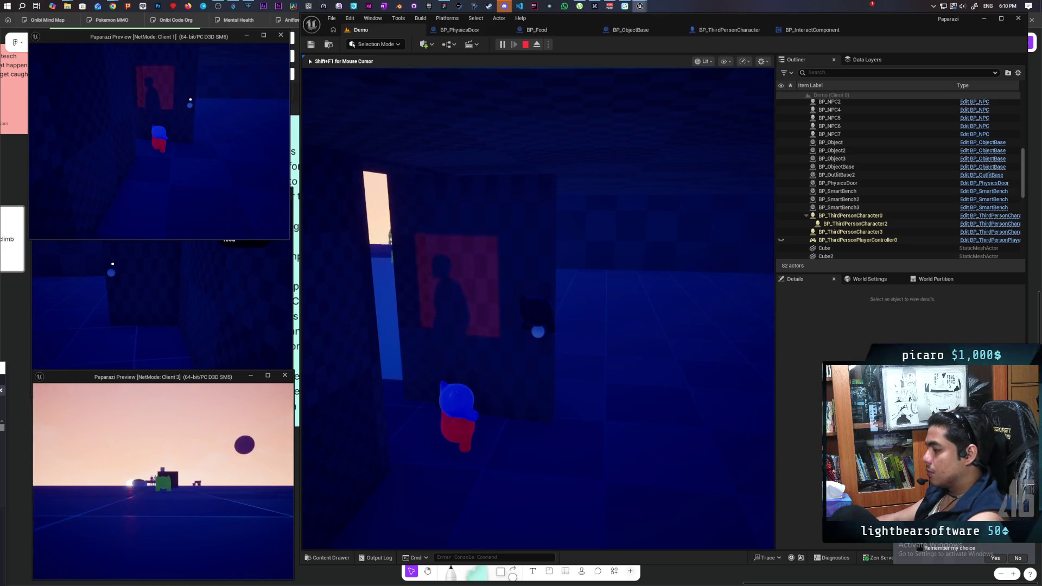
pyautogui.press('w')
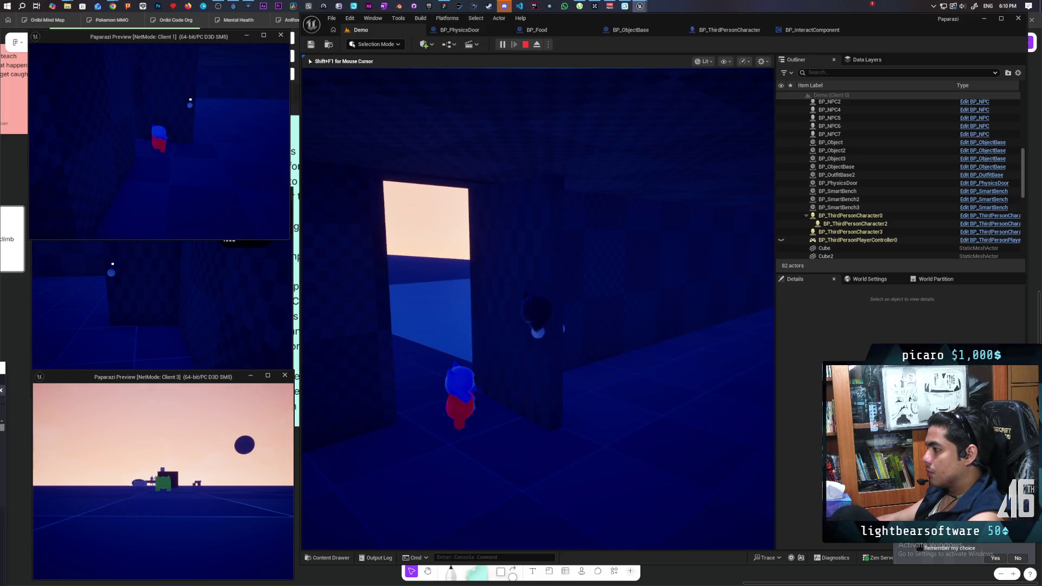
pyautogui.press('d')
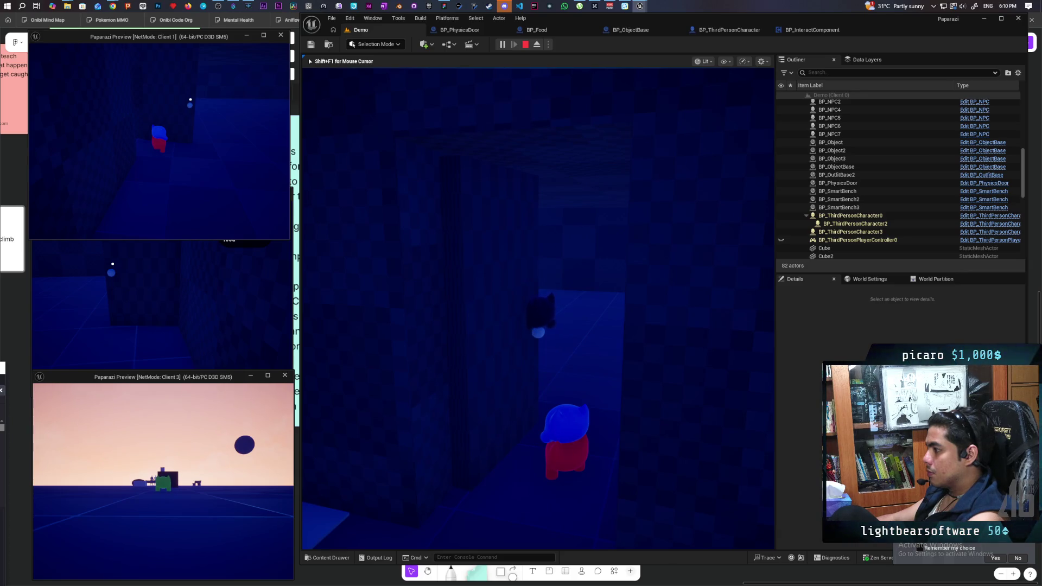
pyautogui.press('d')
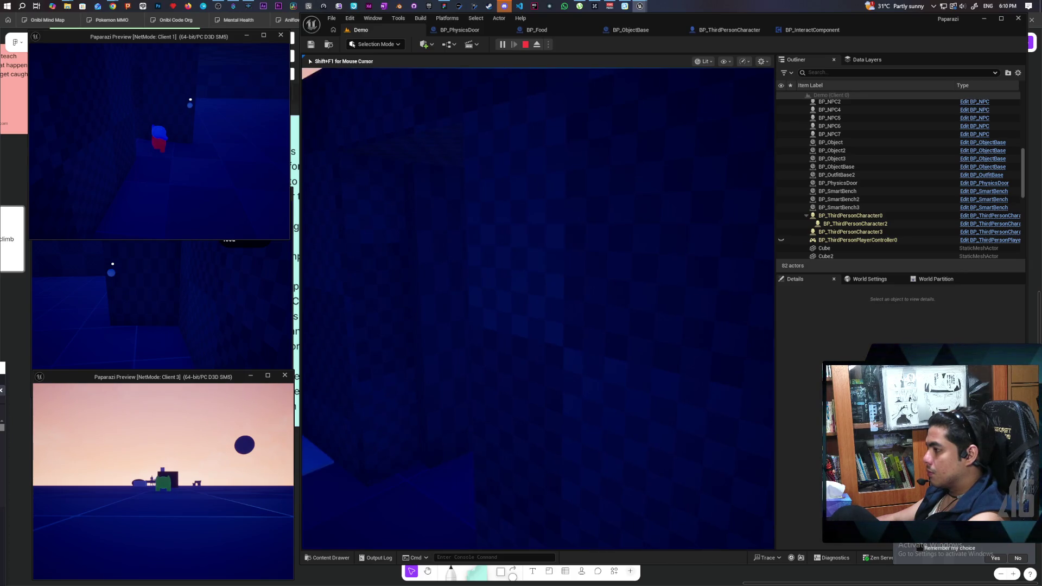
pyautogui.press('a')
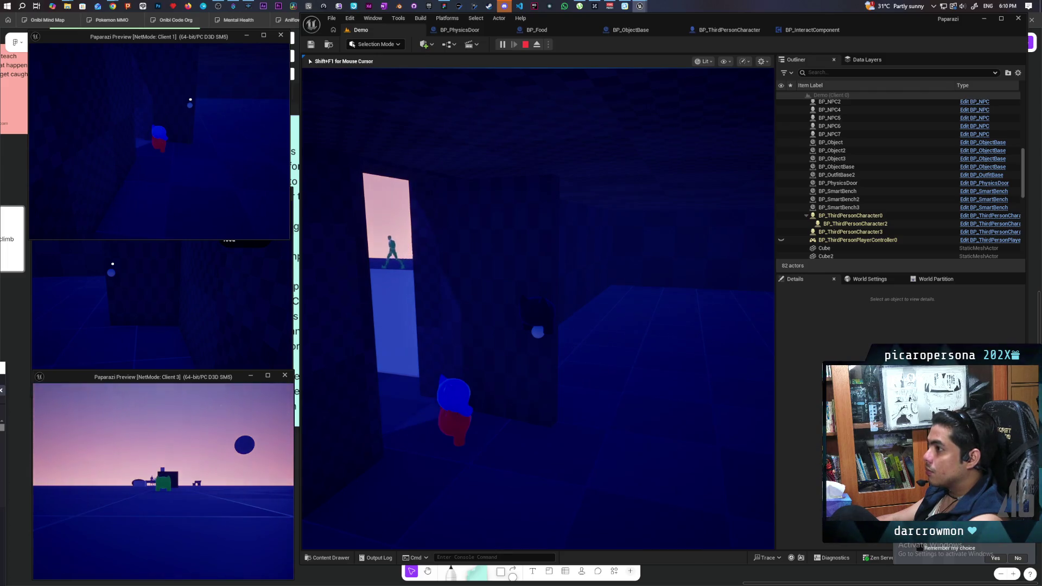
pyautogui.press('Escape')
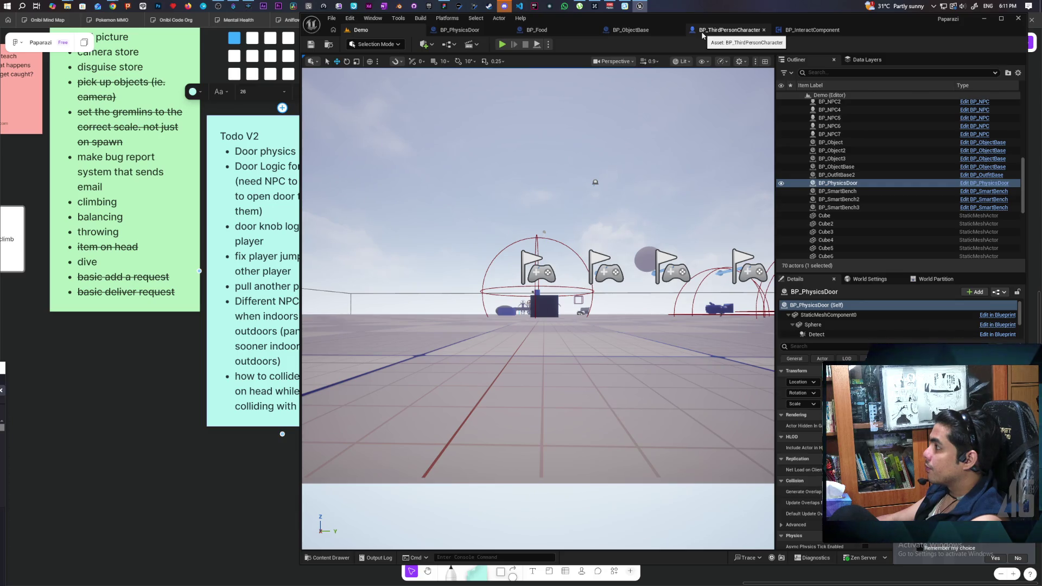
# In BP_ThirdPersonCharacter, pan to Attach Actor To Component, Set Replicate Movement and Stop Movement Immediately.
pyautogui.click(703, 36)
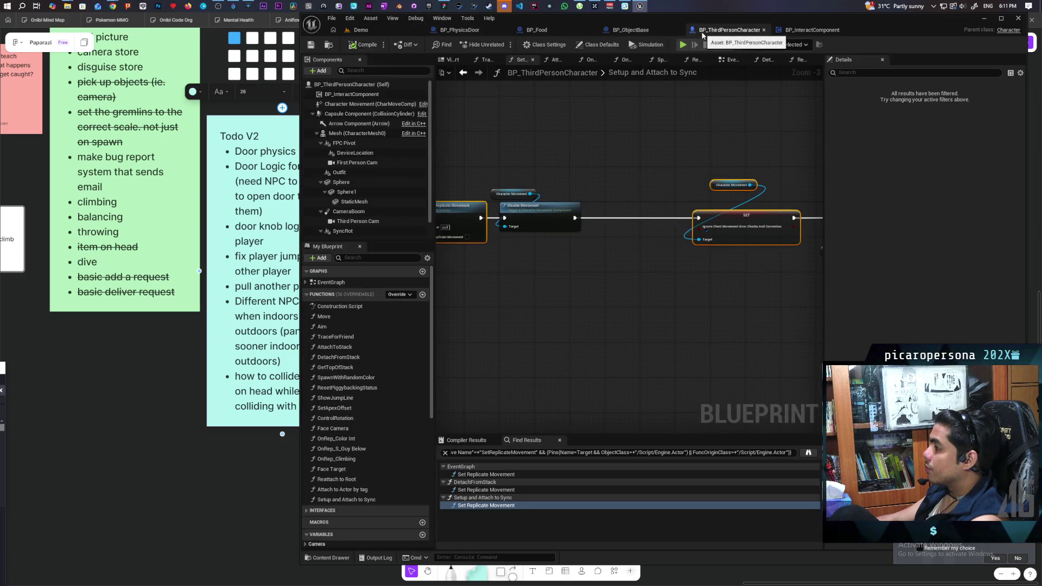
pyautogui.click(615, 137)
pyautogui.moveTo(532, 177); pyautogui.dragTo(695, 192)
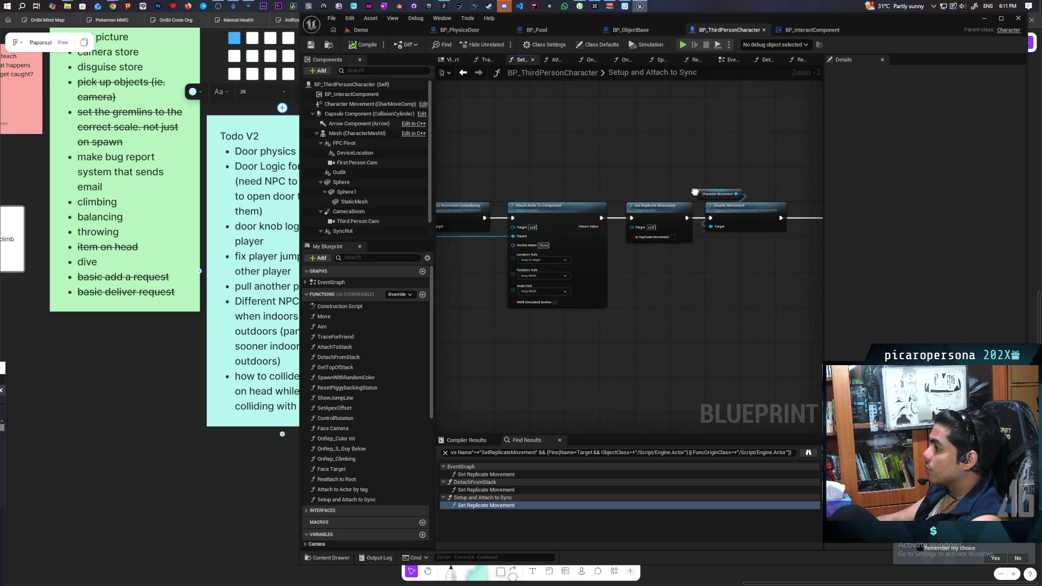
pyautogui.scroll(-3, 695, 192)
pyautogui.scroll(3, 542, 205)
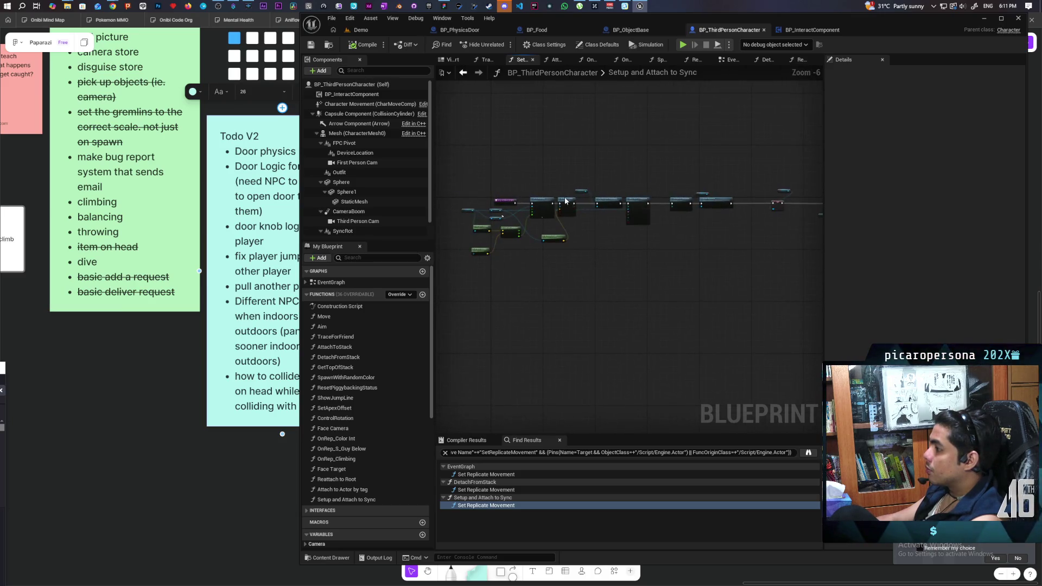
pyautogui.moveTo(652, 254)
pyautogui.mouseDown()
pyautogui.moveTo(612, 272)
pyautogui.moveTo(574, 269)
pyautogui.mouseUp()
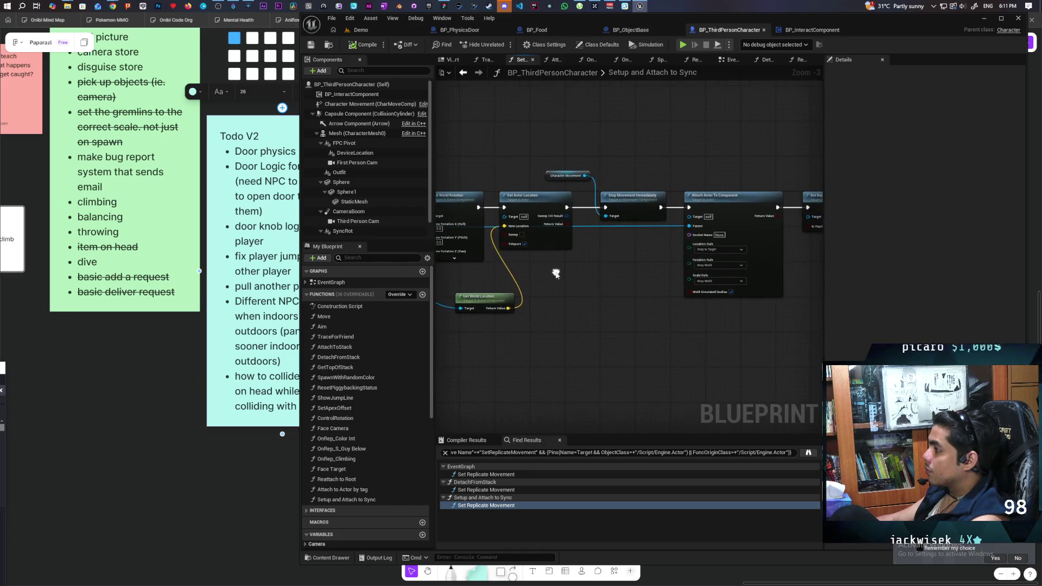
pyautogui.moveTo(643, 283); pyautogui.dragTo(447, 357)
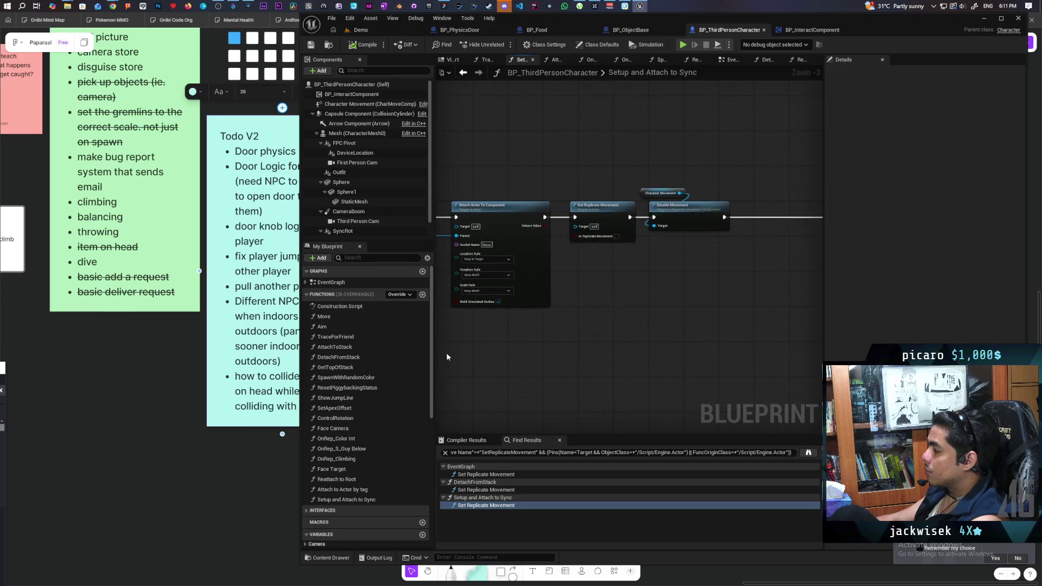
pyautogui.moveTo(615, 306); pyautogui.dragTo(726, 239)
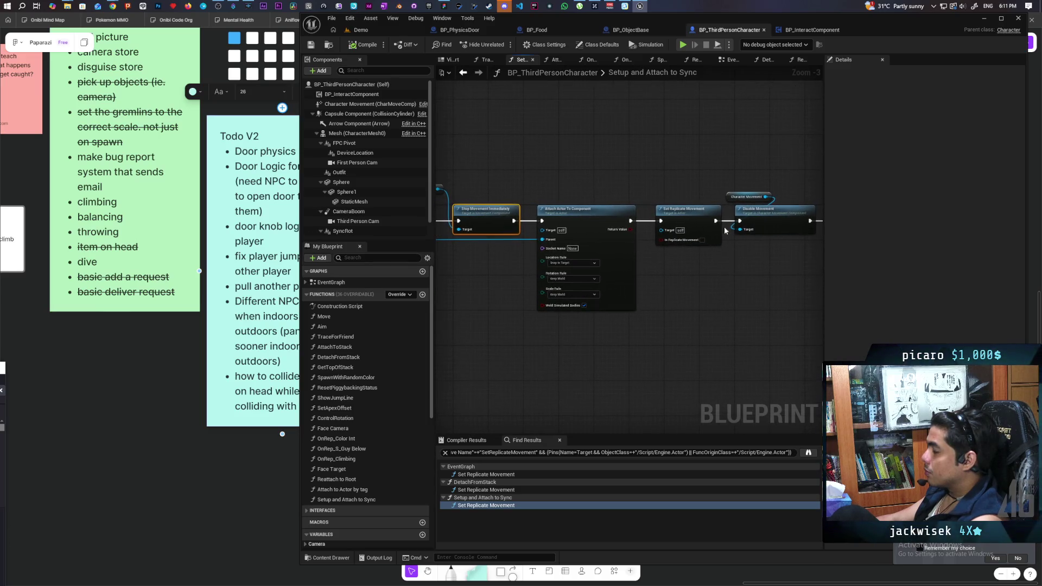
# Inspect Disable Movement, SET Ignore Client Movement and the Ignore Input group, then show BP_PhysicsDoor's Interact graph.
pyautogui.keyDown('ctrl'); pyautogui.click(763, 221); pyautogui.keyUp('ctrl')
pyautogui.moveTo(735, 293)
pyautogui.mouseDown()
pyautogui.moveTo(625, 312)
pyautogui.moveTo(726, 338)
pyautogui.mouseUp()
pyautogui.moveTo(558, 360)
pyautogui.mouseDown()
pyautogui.moveTo(751, 325)
pyautogui.moveTo(516, 326)
pyautogui.mouseUp()
pyautogui.moveTo(695, 320)
pyautogui.mouseDown()
pyautogui.moveTo(536, 302)
pyautogui.moveTo(558, 295)
pyautogui.moveTo(627, 314)
pyautogui.moveTo(563, 305)
pyautogui.mouseUp()
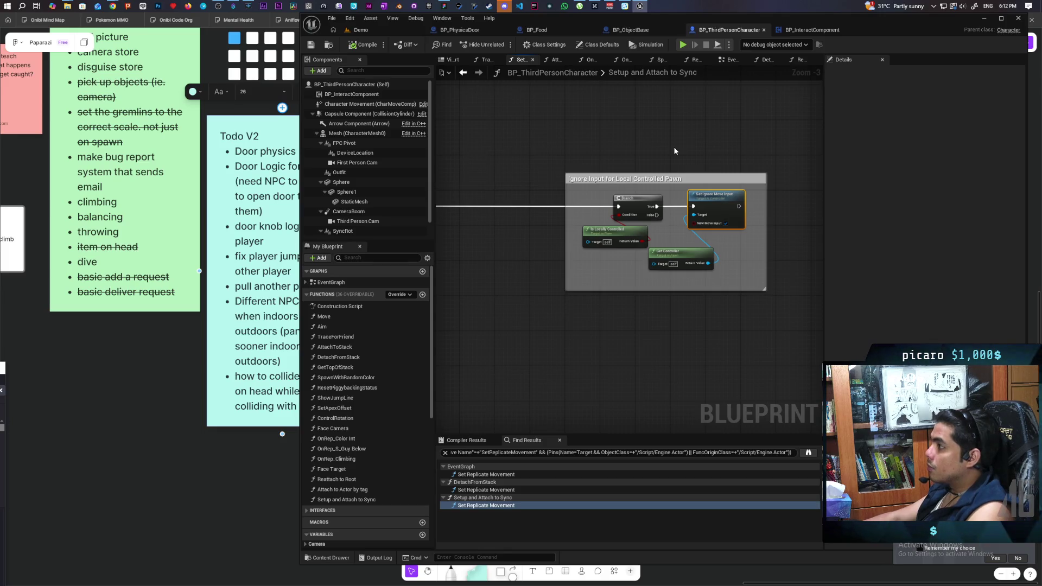
pyautogui.click(481, 30)
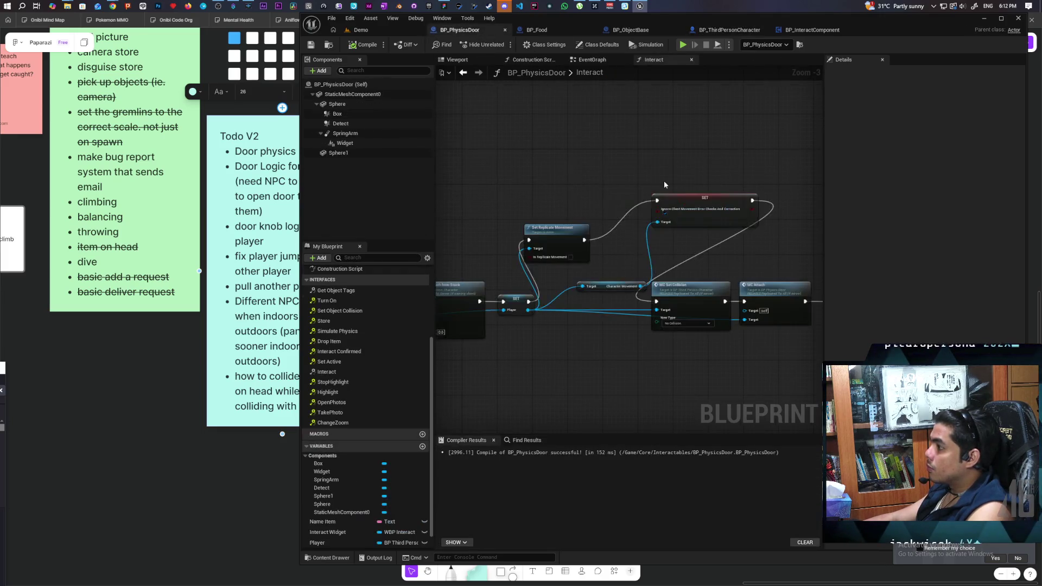
# Paste the copied movement nodes into the door's Interact graph and arrange them beside Set Replicate Movement.
pyautogui.scroll(-4, 576, 220)
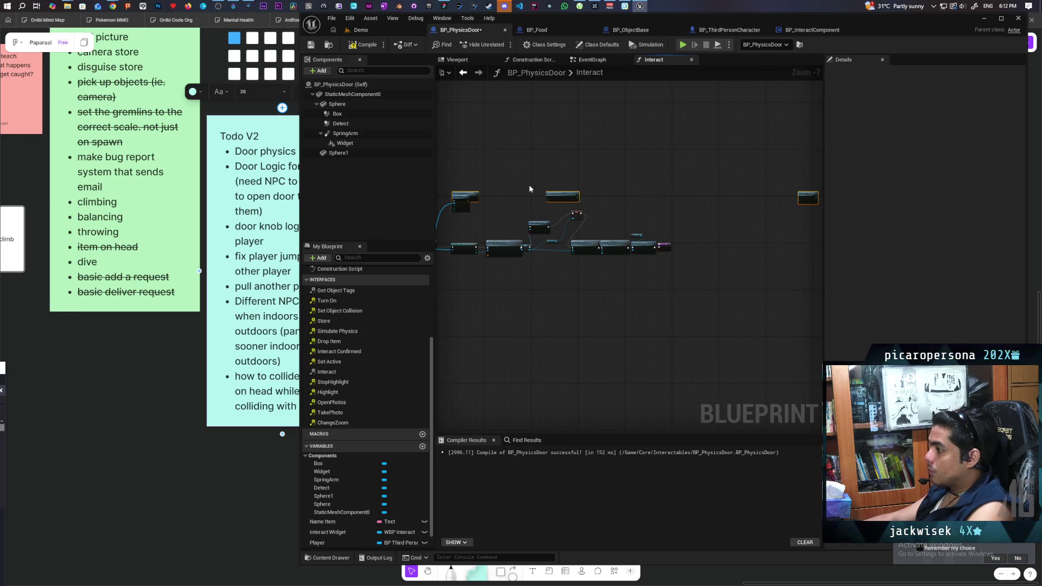
pyautogui.hotkey('ctrl', 'z')
pyautogui.hotkey('ctrl', 'z')
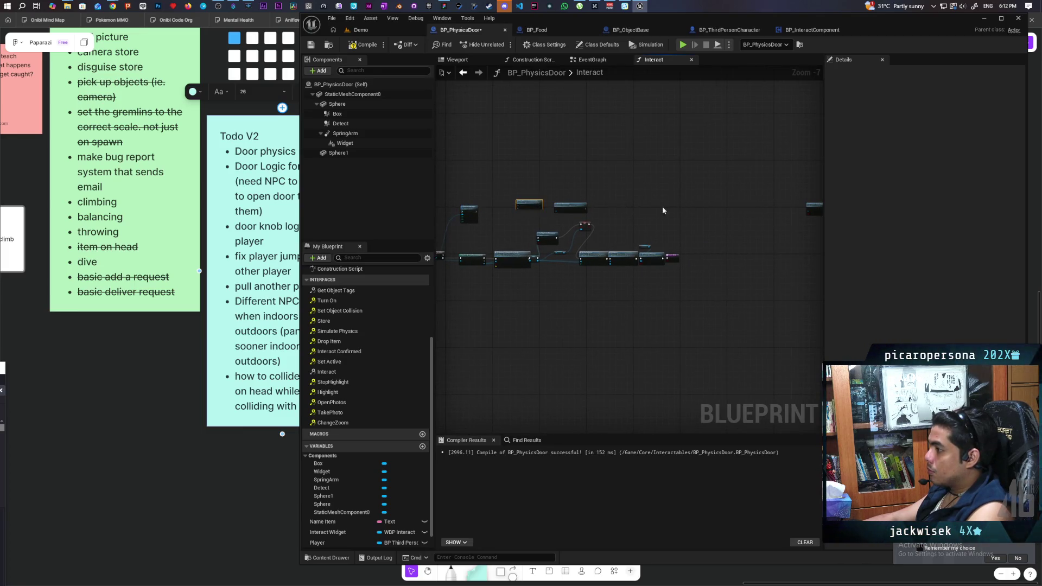
pyautogui.hotkey('ctrl', 'z')
pyautogui.scroll(5, 570, 213)
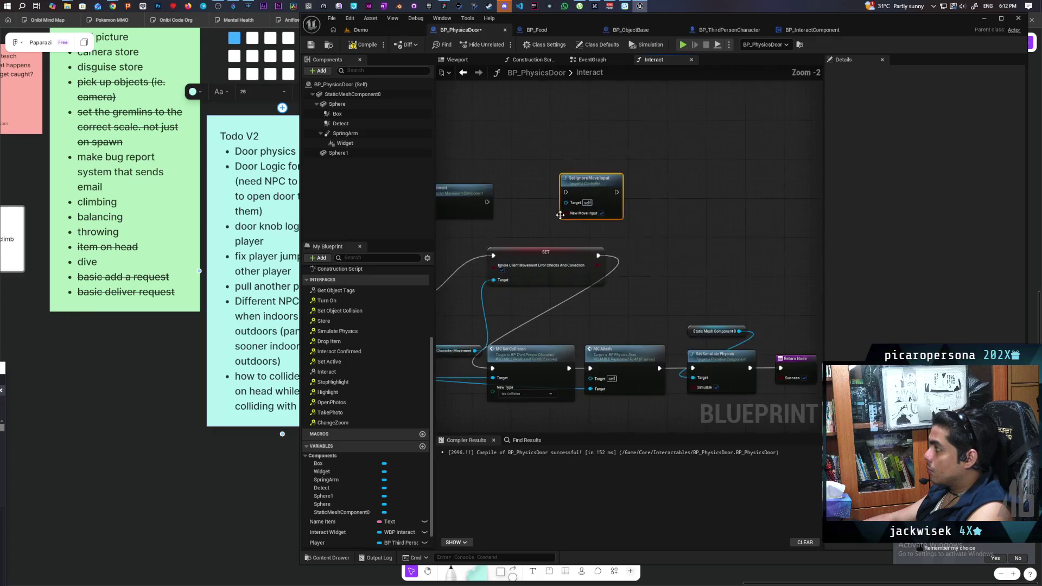
pyautogui.scroll(-1, 530, 219)
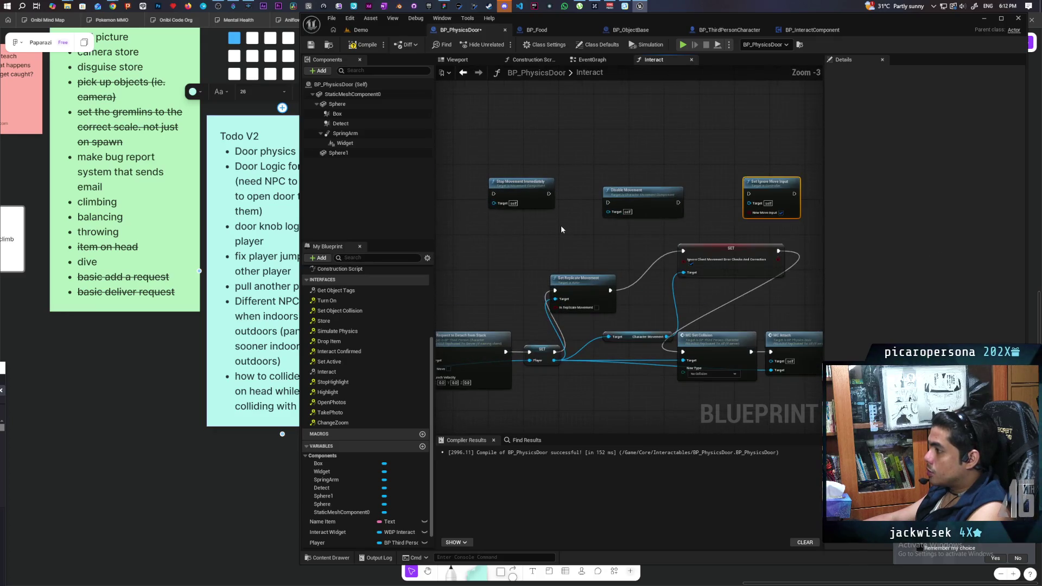
pyautogui.moveTo(529, 196)
pyautogui.mouseDown()
pyautogui.moveTo(630, 156)
pyautogui.moveTo(654, 193)
pyautogui.moveTo(713, 153)
pyautogui.mouseUp()
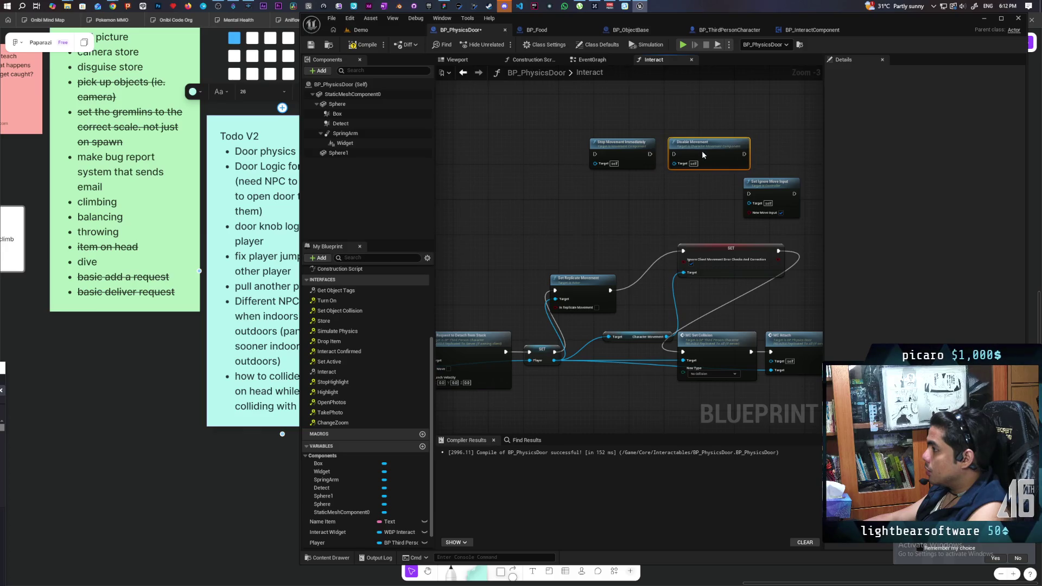
pyautogui.moveTo(674, 211)
pyautogui.mouseDown()
pyautogui.moveTo(624, 228)
pyautogui.moveTo(586, 261)
pyautogui.moveTo(644, 351)
pyautogui.moveTo(628, 356)
pyautogui.moveTo(693, 345)
pyautogui.moveTo(552, 340)
pyautogui.moveTo(570, 354)
pyautogui.mouseUp()
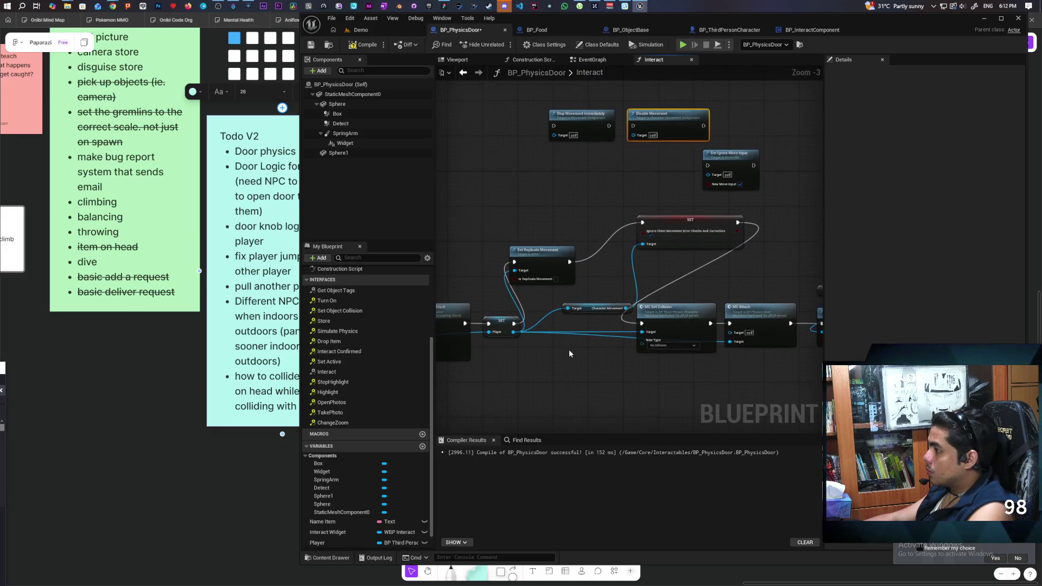
pyautogui.moveTo(546, 266); pyautogui.dragTo(578, 227)
pyautogui.moveTo(588, 312)
pyautogui.mouseDown()
pyautogui.moveTo(490, 282)
pyautogui.moveTo(614, 291)
pyautogui.mouseUp()
pyautogui.moveTo(706, 119); pyautogui.dragTo(619, 225)
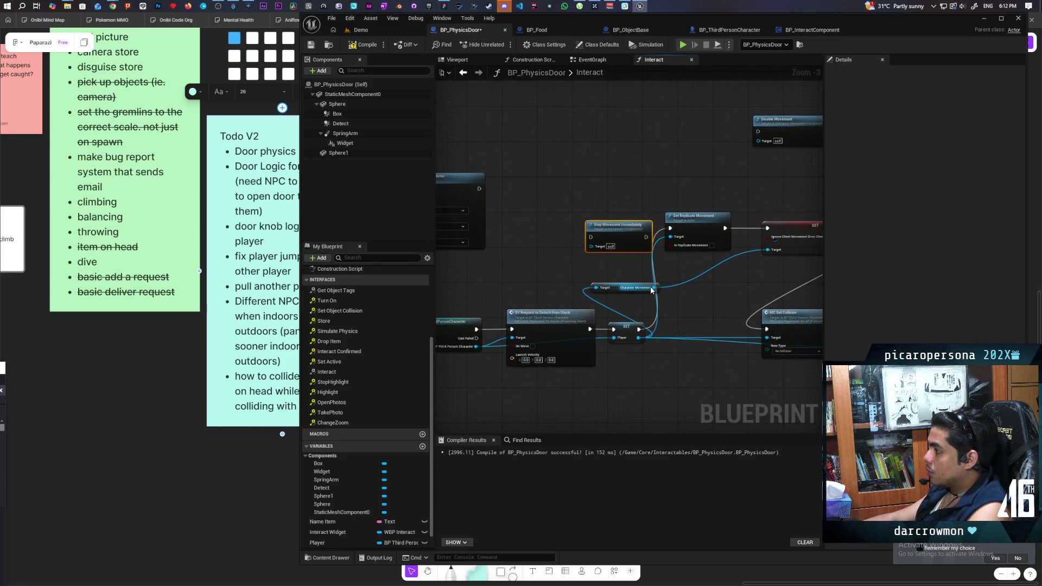
# Wire Character Movement into Stop Movement Immediately and Disable Movement, chaining Disable Movement into SET.
pyautogui.moveTo(653, 289); pyautogui.dragTo(600, 247)
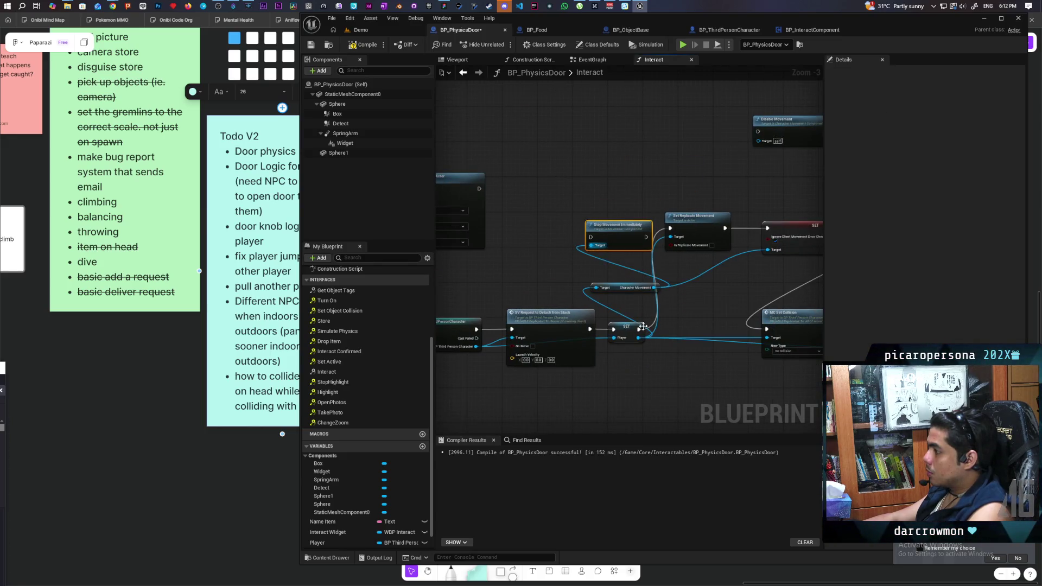
pyautogui.moveTo(639, 328)
pyautogui.mouseDown()
pyautogui.moveTo(591, 237)
pyautogui.moveTo(707, 228)
pyautogui.mouseUp()
pyautogui.moveTo(780, 240)
pyautogui.mouseDown()
pyautogui.moveTo(624, 233)
pyautogui.moveTo(685, 223)
pyautogui.mouseUp()
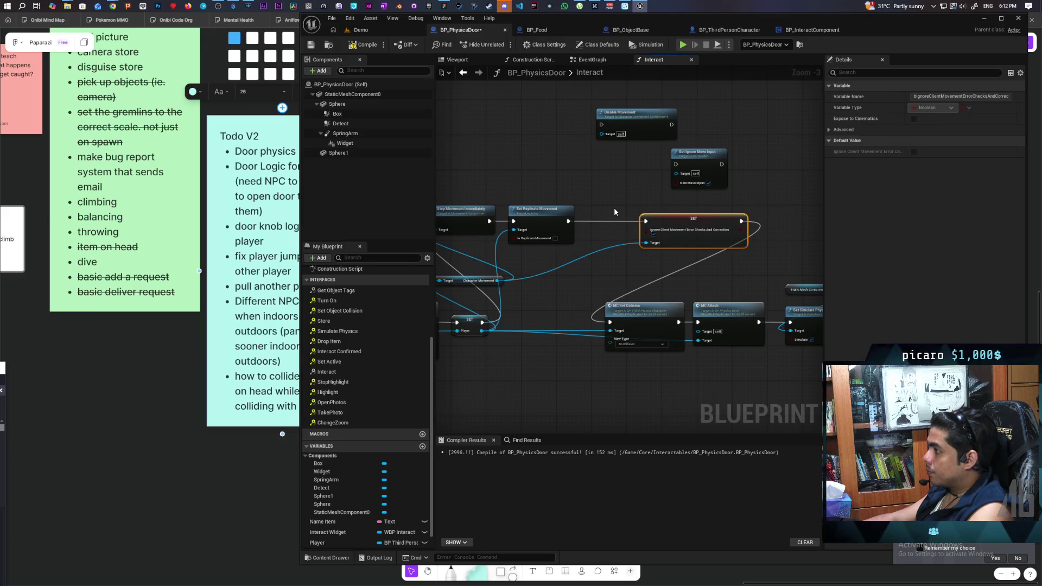
pyautogui.moveTo(497, 281); pyautogui.dragTo(601, 134)
pyautogui.moveTo(621, 131)
pyautogui.mouseDown()
pyautogui.moveTo(606, 175)
pyautogui.moveTo(573, 202)
pyautogui.moveTo(674, 220)
pyautogui.moveTo(679, 201)
pyautogui.moveTo(724, 168)
pyautogui.moveTo(699, 208)
pyautogui.moveTo(858, 181)
pyautogui.mouseUp()
pyautogui.click(711, 214)
# Add Get Controller from SET's Player pin and chain Set Ignore Move Input after SET.
pyautogui.moveTo(521, 301); pyautogui.dragTo(585, 279)
pyautogui.write('get')
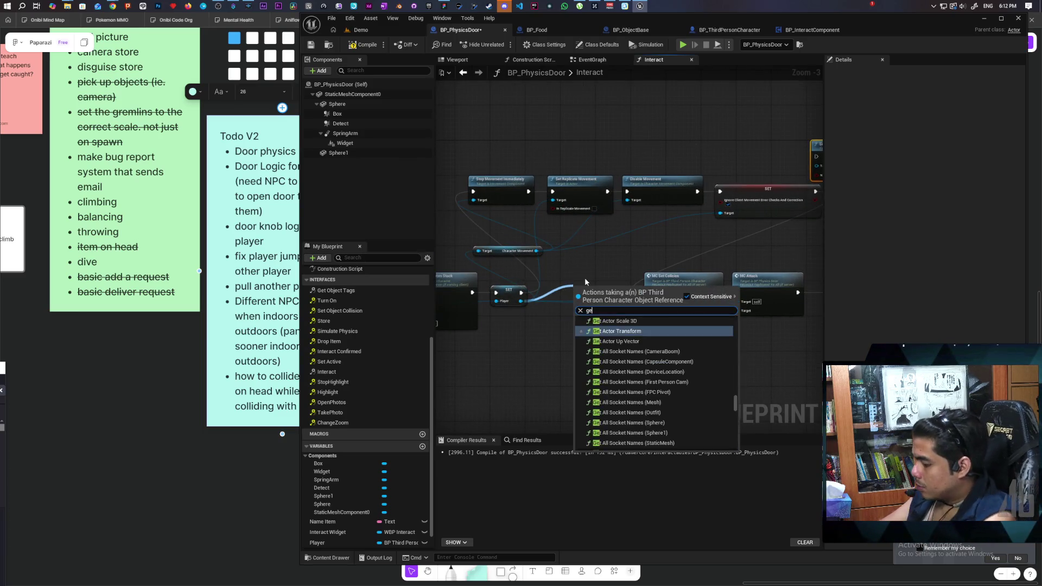
pyautogui.write(' controll')
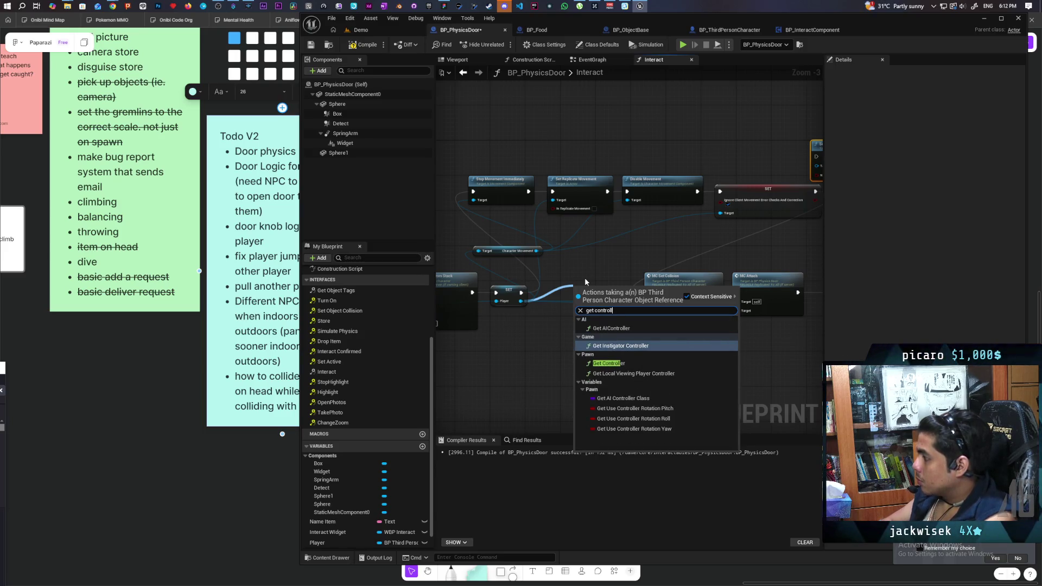
pyautogui.click(608, 363)
pyautogui.moveTo(618, 295)
pyautogui.mouseDown()
pyautogui.moveTo(603, 190)
pyautogui.moveTo(554, 162)
pyautogui.moveTo(614, 166)
pyautogui.moveTo(589, 172)
pyautogui.moveTo(658, 195)
pyautogui.moveTo(640, 157)
pyautogui.mouseUp()
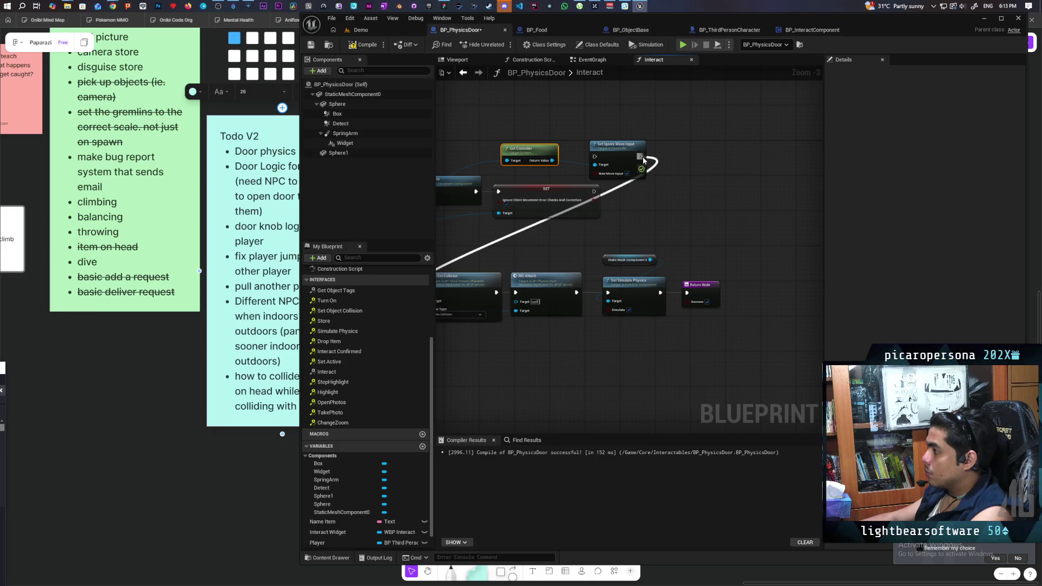
pyautogui.moveTo(593, 181)
pyautogui.mouseDown()
pyautogui.moveTo(594, 191)
pyautogui.moveTo(639, 182)
pyautogui.moveTo(646, 195)
pyautogui.mouseUp()
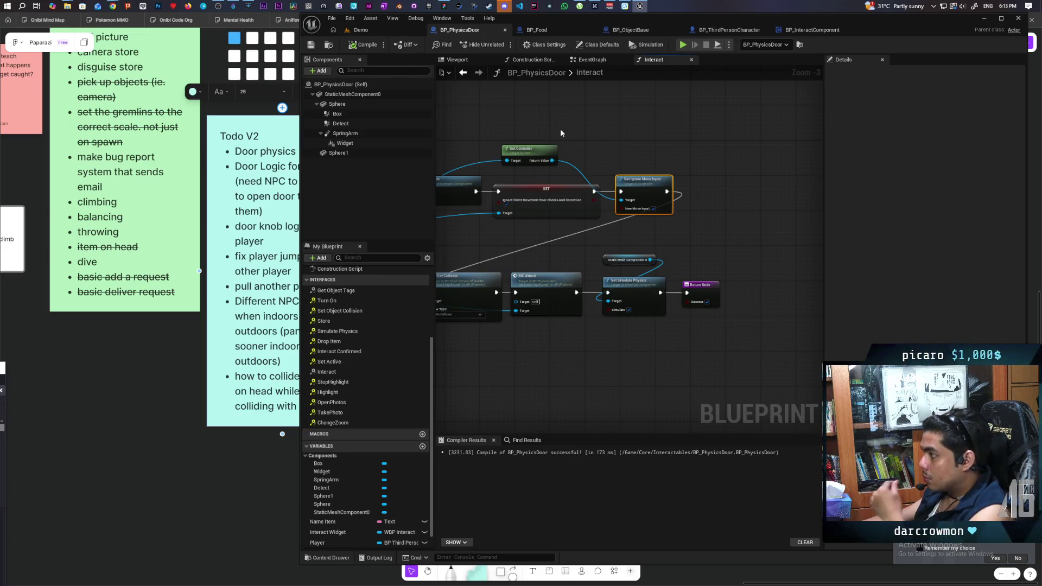
pyautogui.moveTo(560, 128)
pyautogui.mouseDown()
pyautogui.moveTo(689, 133)
pyautogui.moveTo(735, 149)
pyautogui.mouseUp()
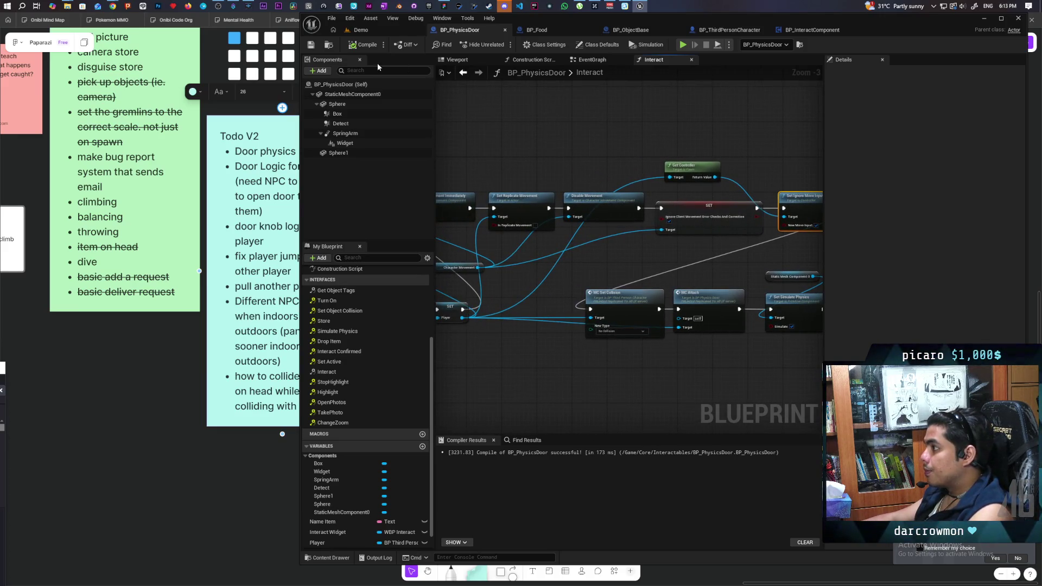
# Start a three-client Play-in-Editor session of the Demo level.
pyautogui.click(361, 30)
pyautogui.click(503, 43)
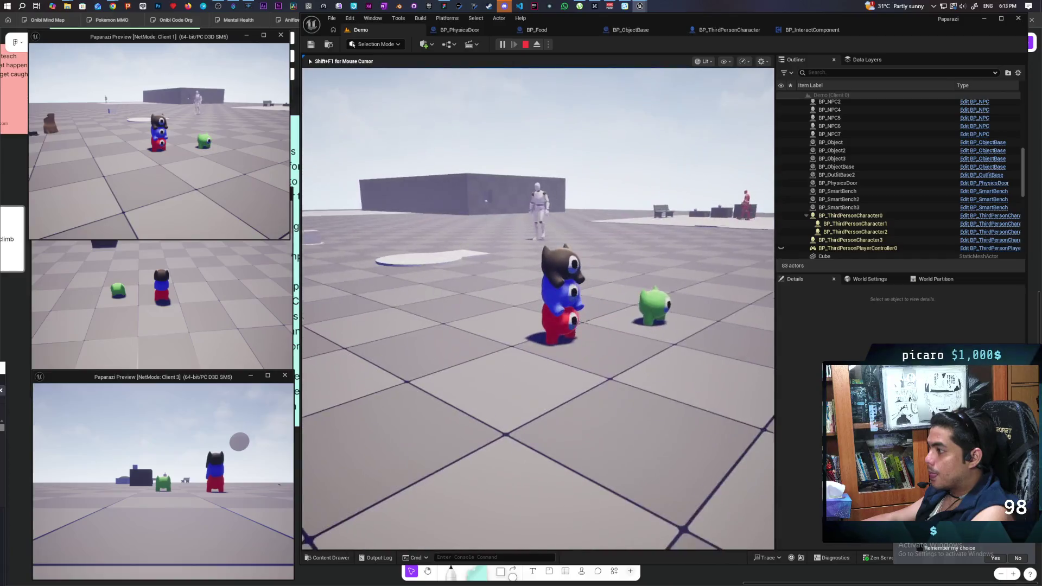
pyautogui.hotkey('shift', 'F1')
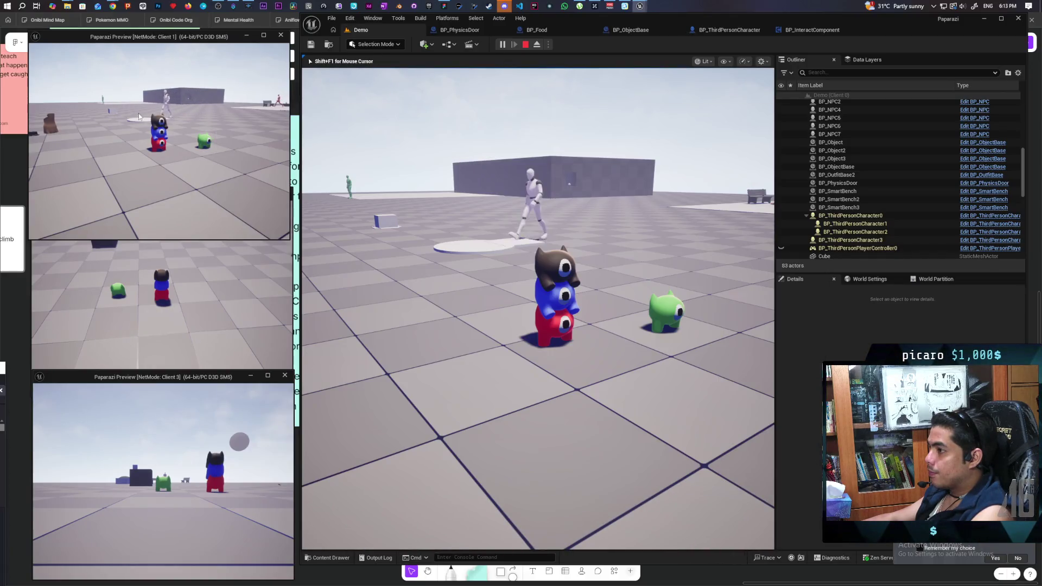
pyautogui.click(139, 117)
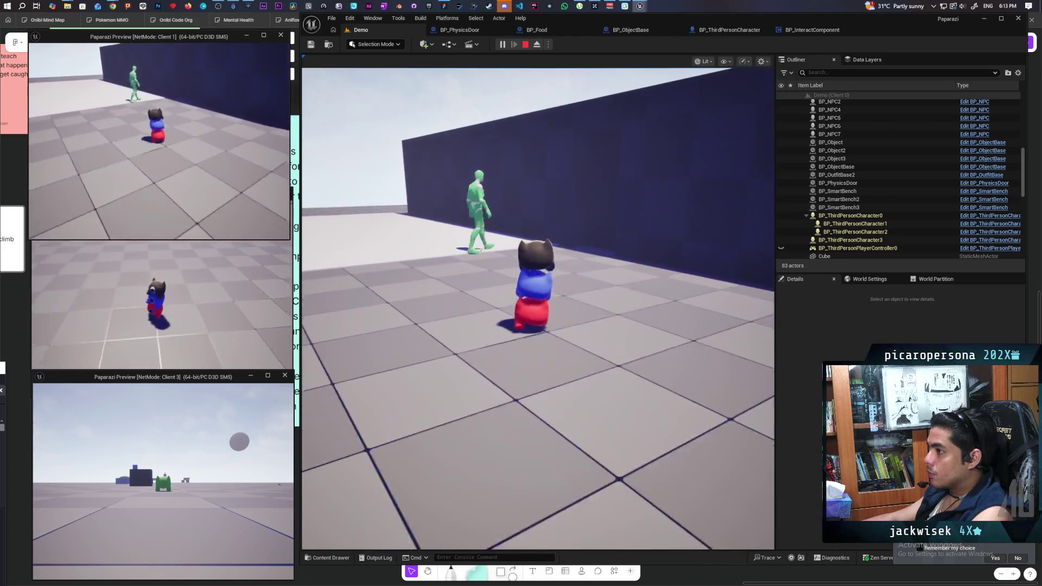
# Walk the character up to the door, interact with F, then move along the wall in Client 1.
pyautogui.press('w')
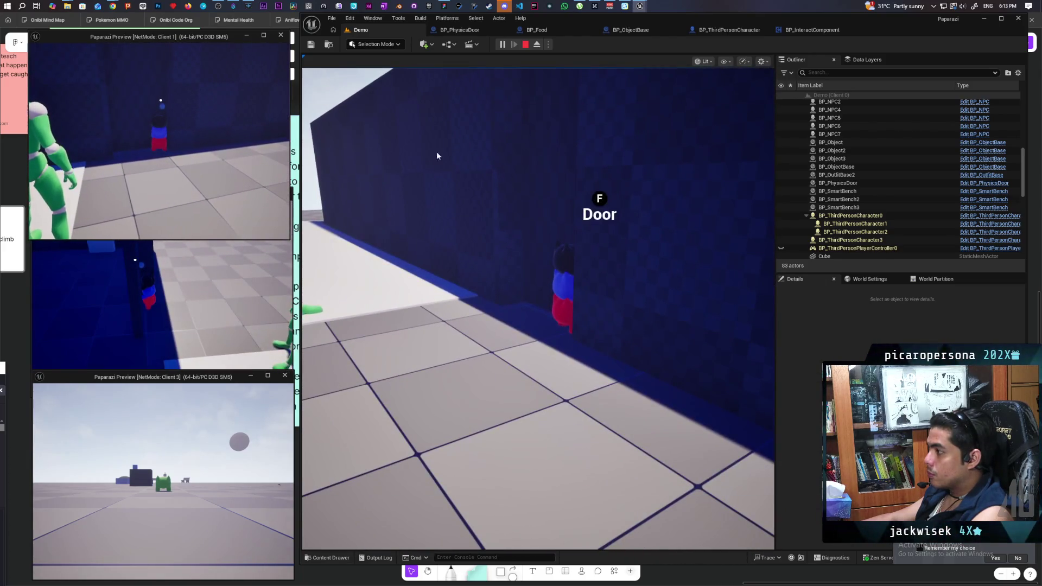
pyautogui.click(411, 154)
pyautogui.press('f')
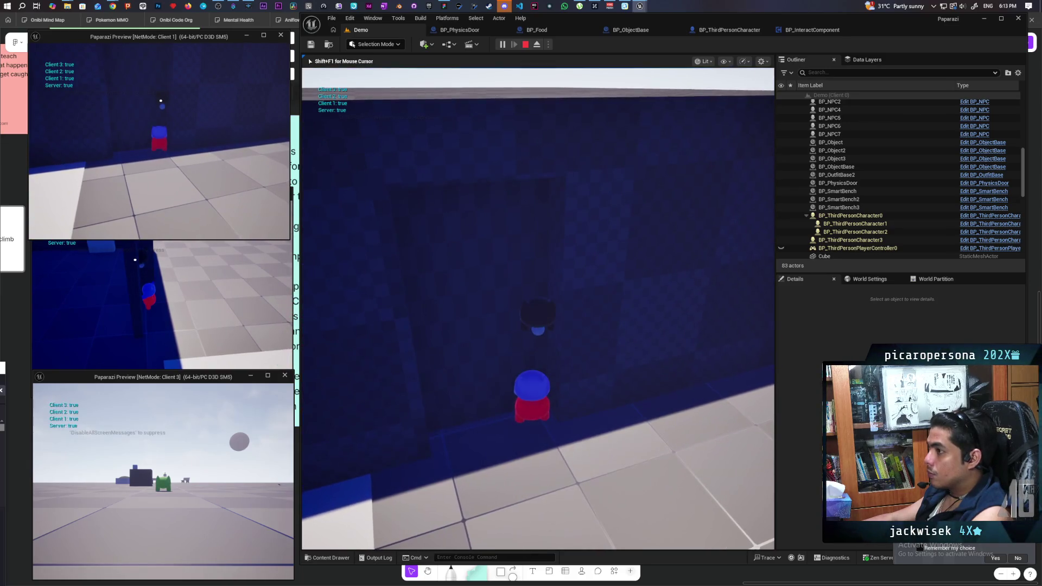
pyautogui.hotkey('shift', 'F1')
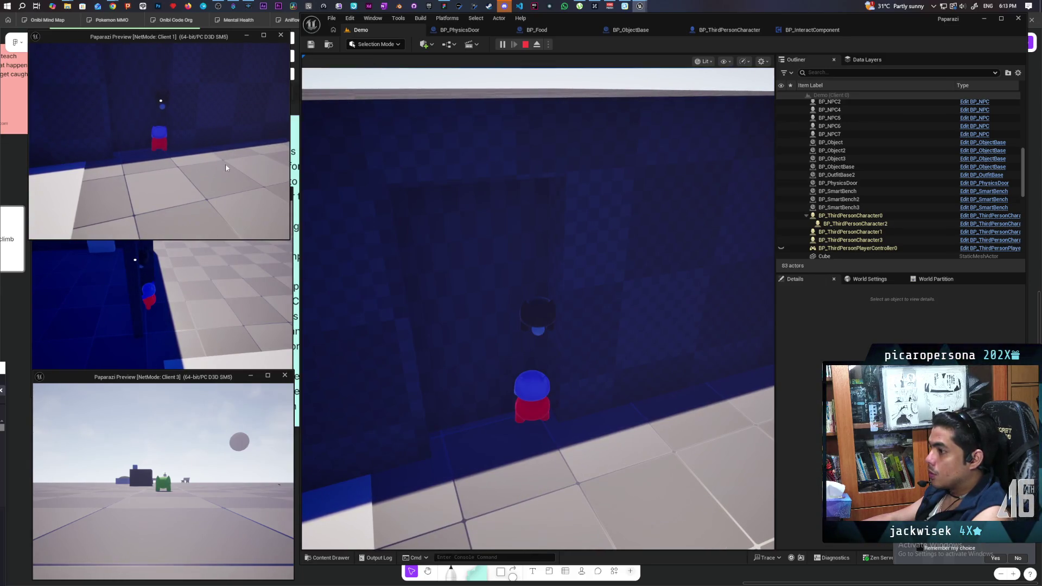
pyautogui.click(226, 171)
pyautogui.press('d')
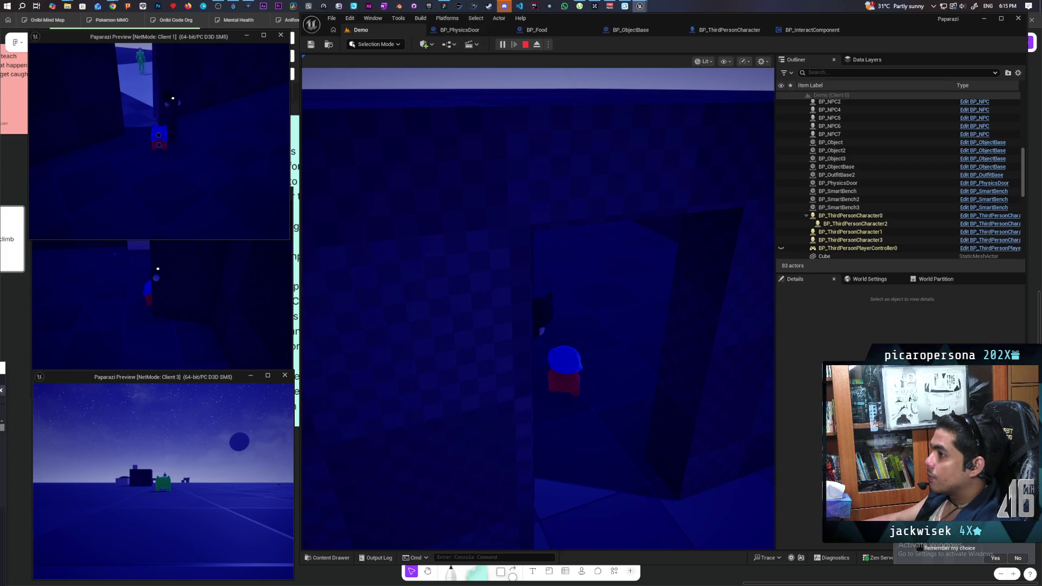
# End the multiplayer door play-test with Esc.
pyautogui.press('Escape')
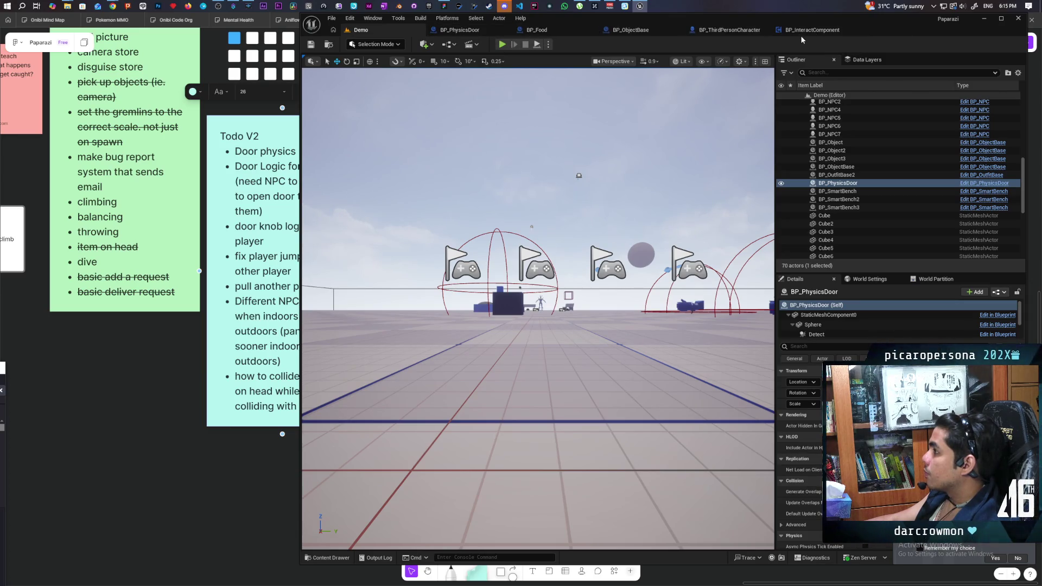
# Zoom into the Server Detatch section of BP_ThirdPersonCharacter's EventGraph, then switch to BP_InteractComponent.
pyautogui.click(716, 32)
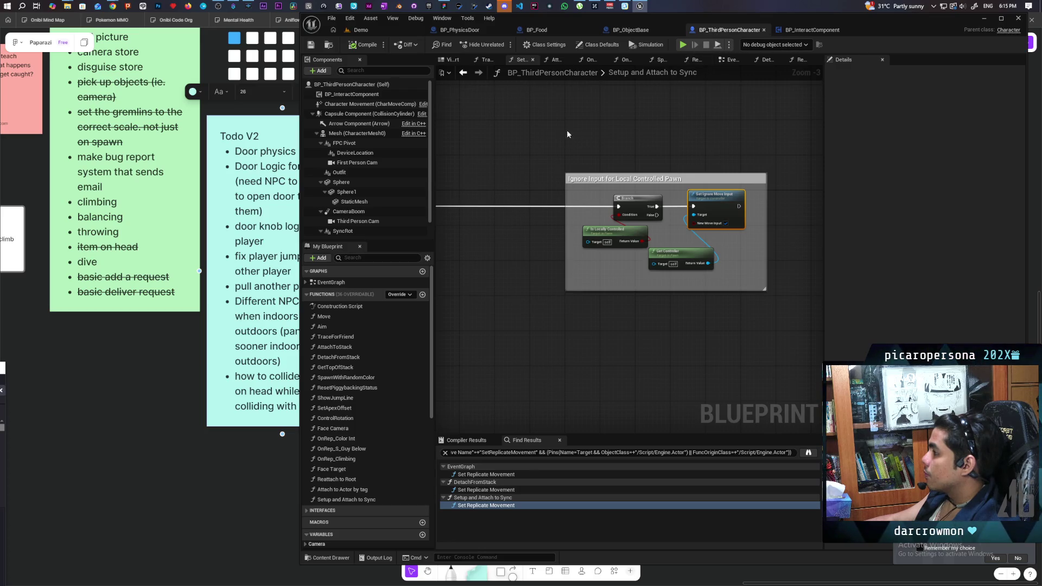
pyautogui.scroll(-5, 545, 136)
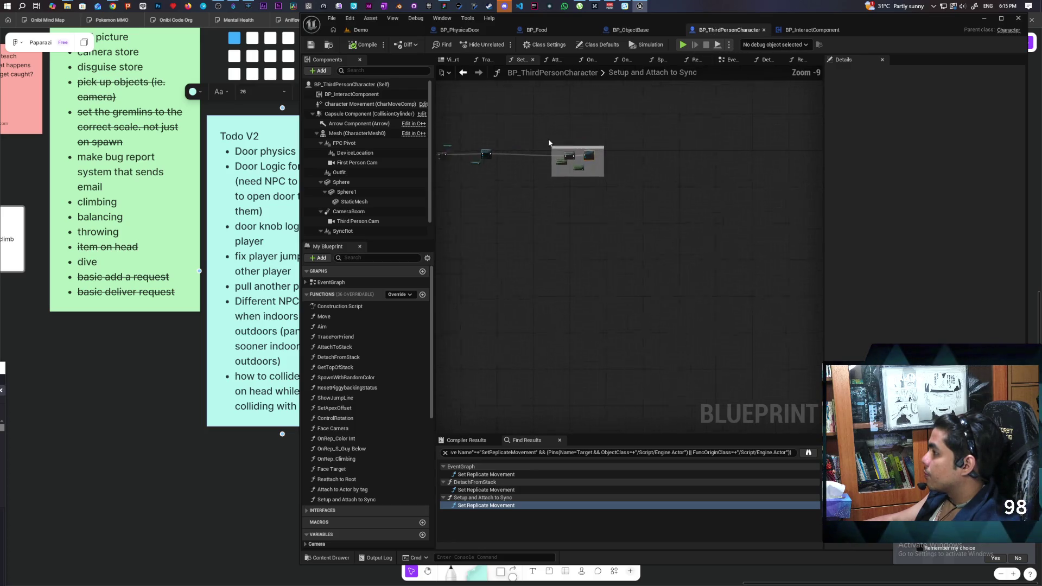
pyautogui.click(724, 62)
pyautogui.scroll(-1, 581, 185)
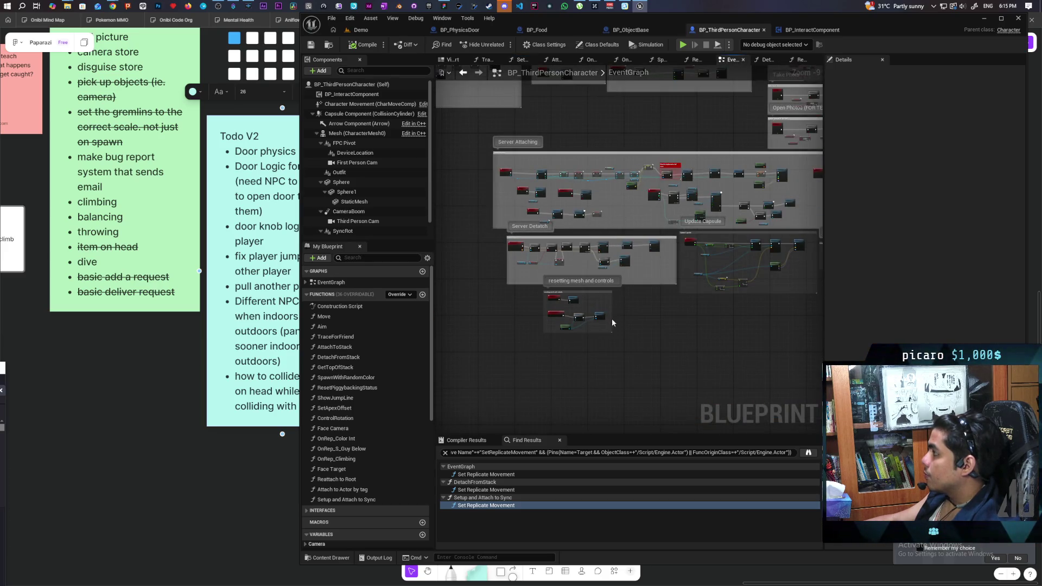
pyautogui.scroll(-2, 612, 317)
pyautogui.scroll(6, 610, 271)
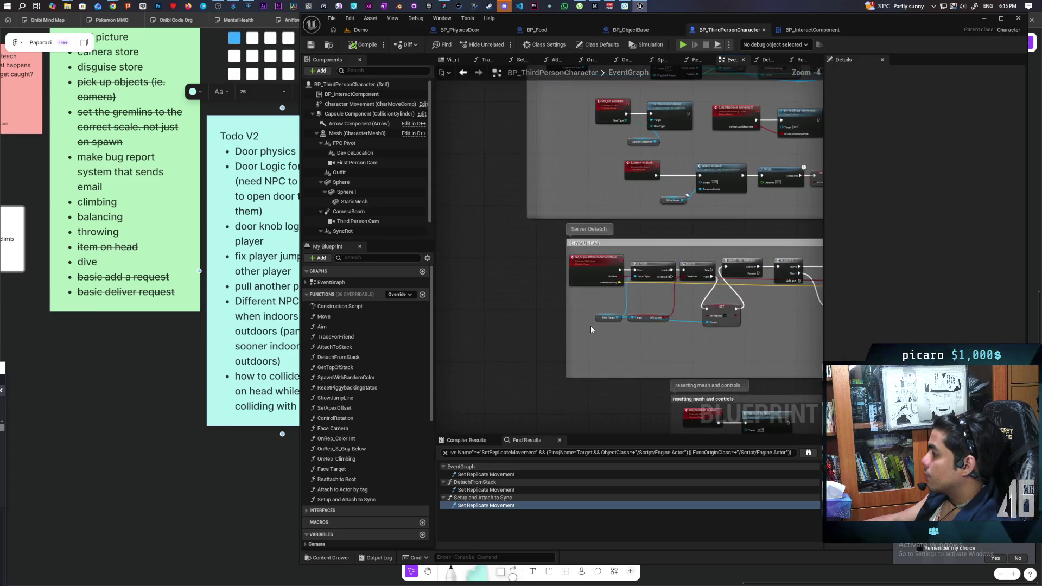
pyautogui.click(812, 30)
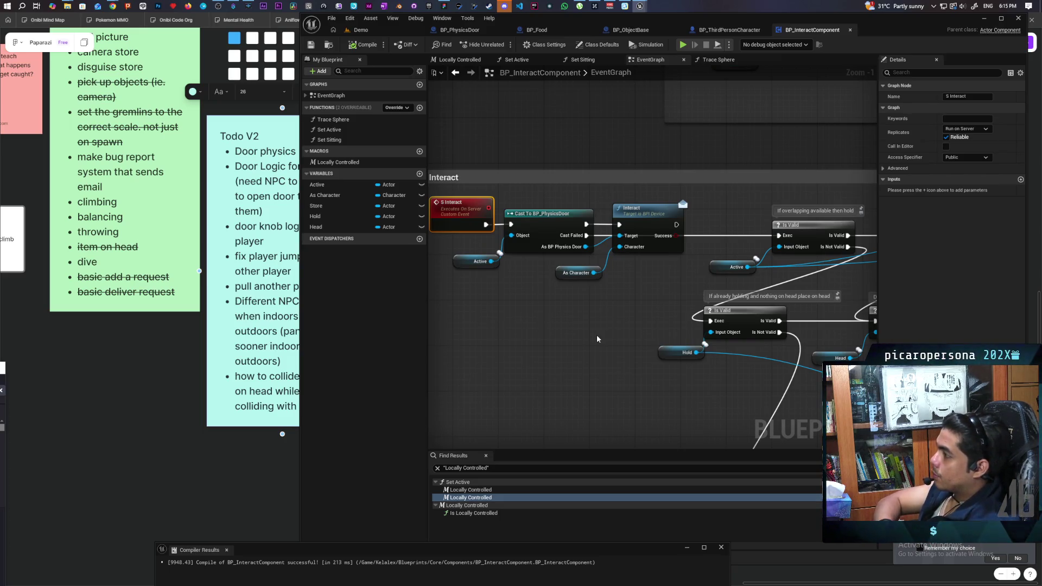
# Widen the Interact comment box, tidy its nodes, add a Branch node, and save BP_InteractComponent.
pyautogui.moveTo(582, 320)
pyautogui.mouseDown()
pyautogui.moveTo(606, 321)
pyautogui.moveTo(635, 285)
pyautogui.mouseUp()
pyautogui.moveTo(518, 250); pyautogui.dragTo(684, 179)
pyautogui.moveTo(692, 243)
pyautogui.mouseDown()
pyautogui.moveTo(668, 295)
pyautogui.moveTo(650, 301)
pyautogui.moveTo(654, 285)
pyautogui.moveTo(752, 251)
pyautogui.moveTo(796, 258)
pyautogui.mouseUp()
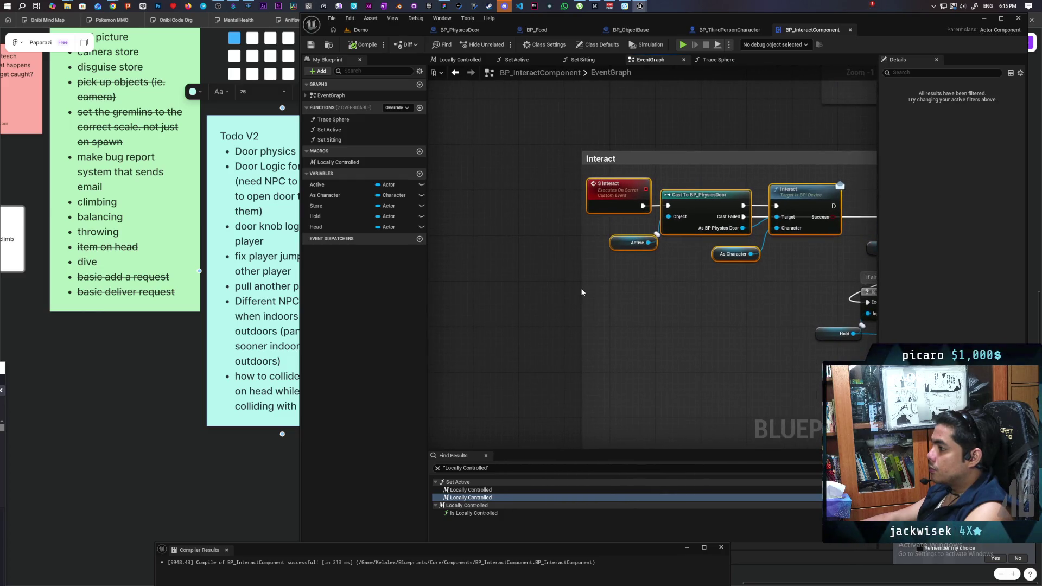
pyautogui.moveTo(584, 287); pyautogui.dragTo(452, 287)
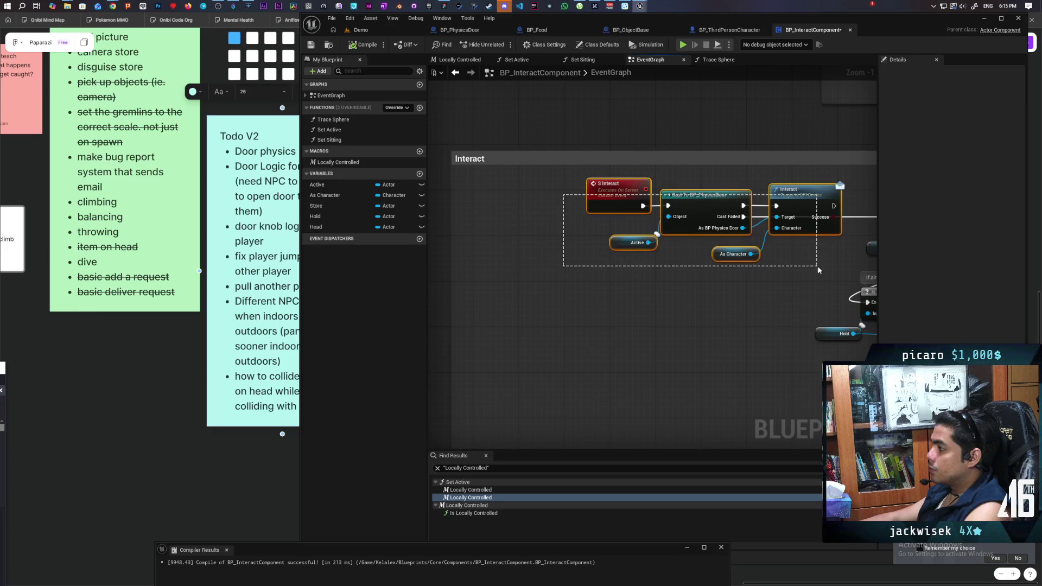
pyautogui.moveTo(802, 200)
pyautogui.mouseDown()
pyautogui.moveTo(695, 203)
pyautogui.moveTo(589, 261)
pyautogui.moveTo(739, 303)
pyautogui.mouseUp()
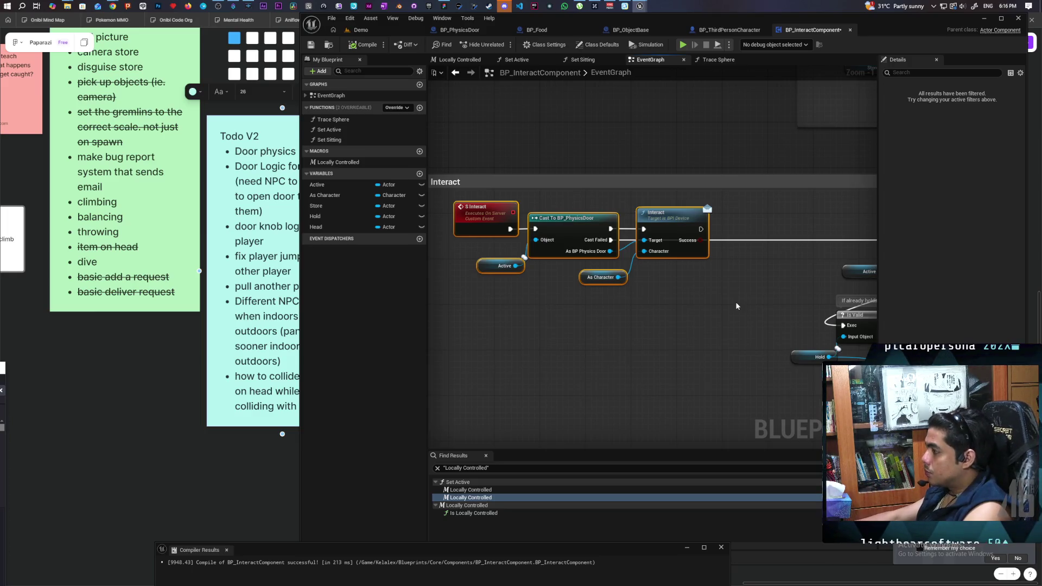
pyautogui.click(738, 305)
pyautogui.moveTo(743, 314)
pyautogui.mouseDown()
pyautogui.moveTo(741, 232)
pyautogui.moveTo(666, 213)
pyautogui.moveTo(731, 240)
pyautogui.moveTo(545, 338)
pyautogui.moveTo(502, 344)
pyautogui.moveTo(531, 352)
pyautogui.moveTo(519, 345)
pyautogui.mouseUp()
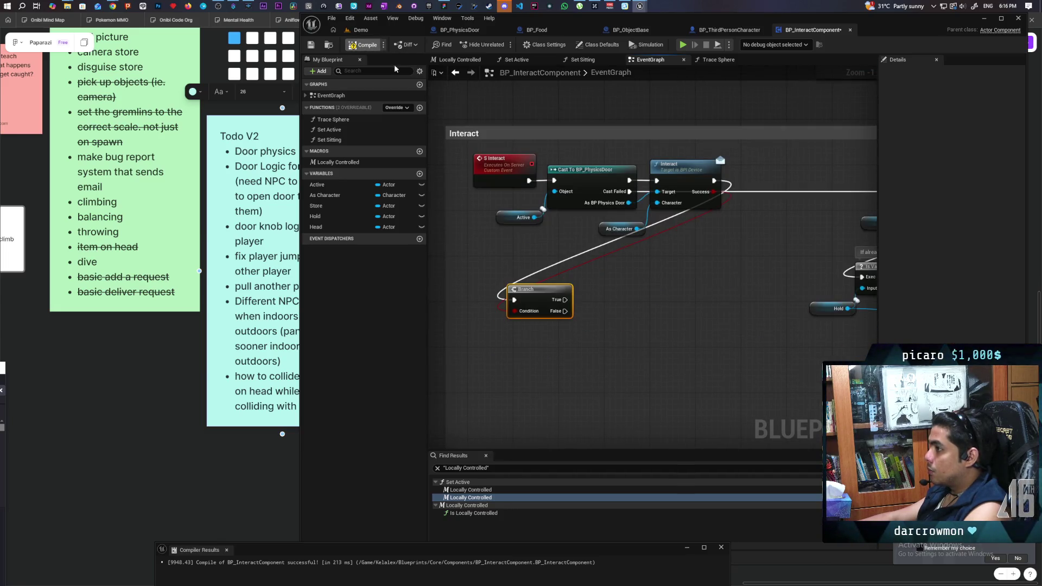
pyautogui.hotkey('ctrl', 's')
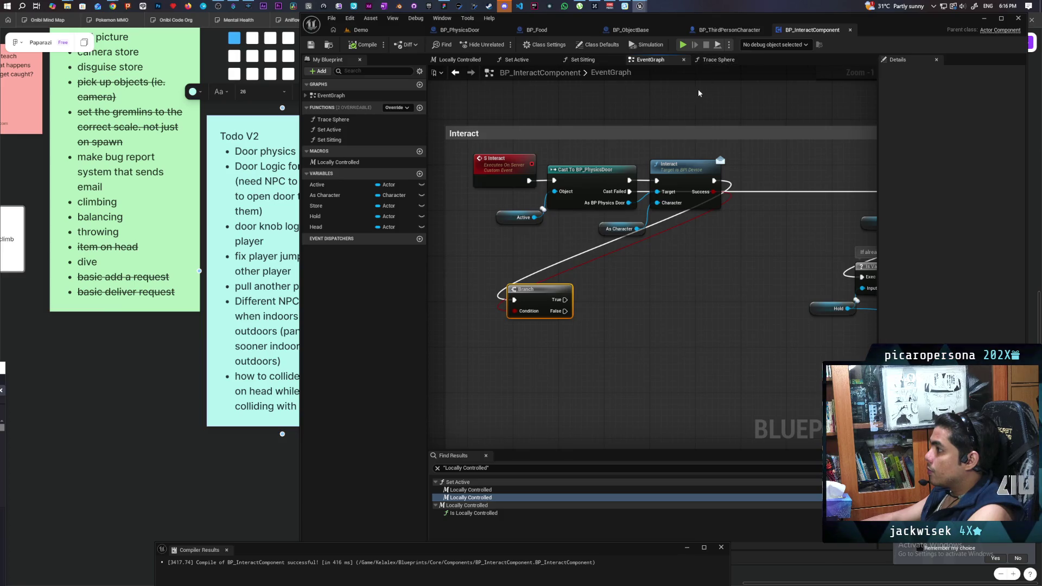
# Browse the Locally Controlled, Set Active and Set Sitting graphs, then frame the Drop, Store Object and Interact sections.
pyautogui.click(480, 62)
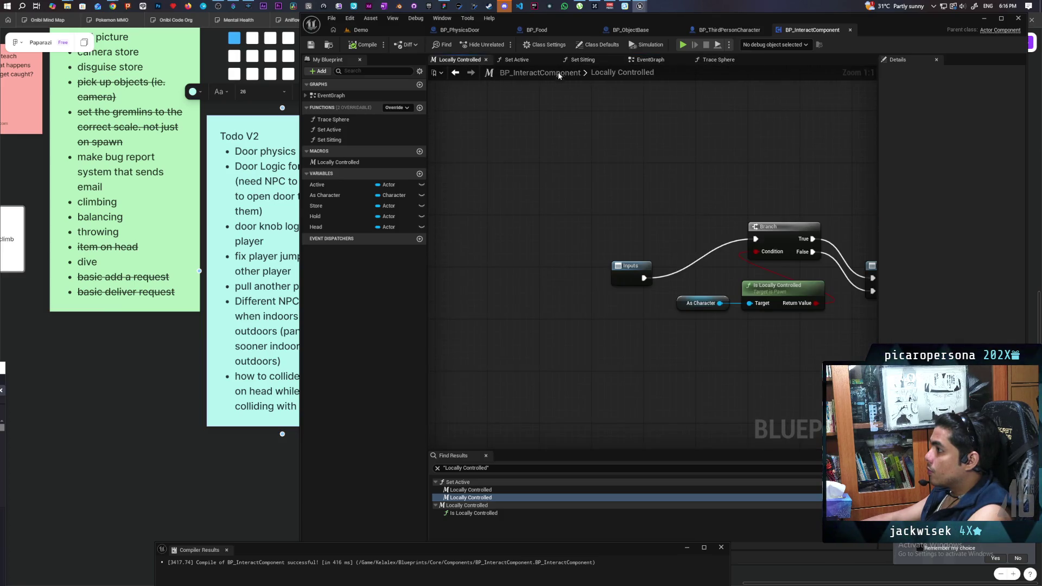
pyautogui.click(518, 59)
pyautogui.click(583, 60)
pyautogui.click(651, 59)
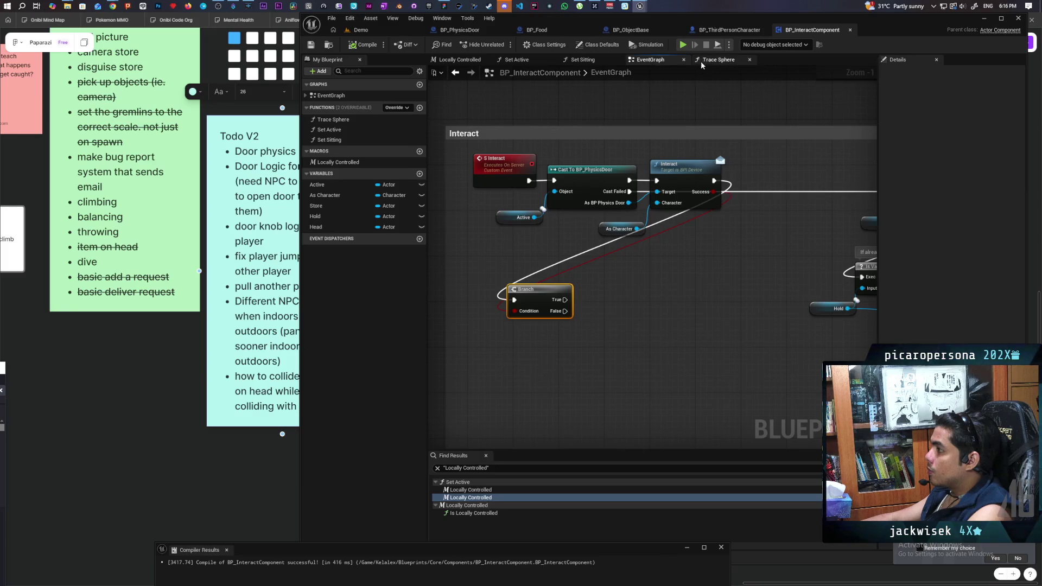
pyautogui.scroll(-7, 659, 103)
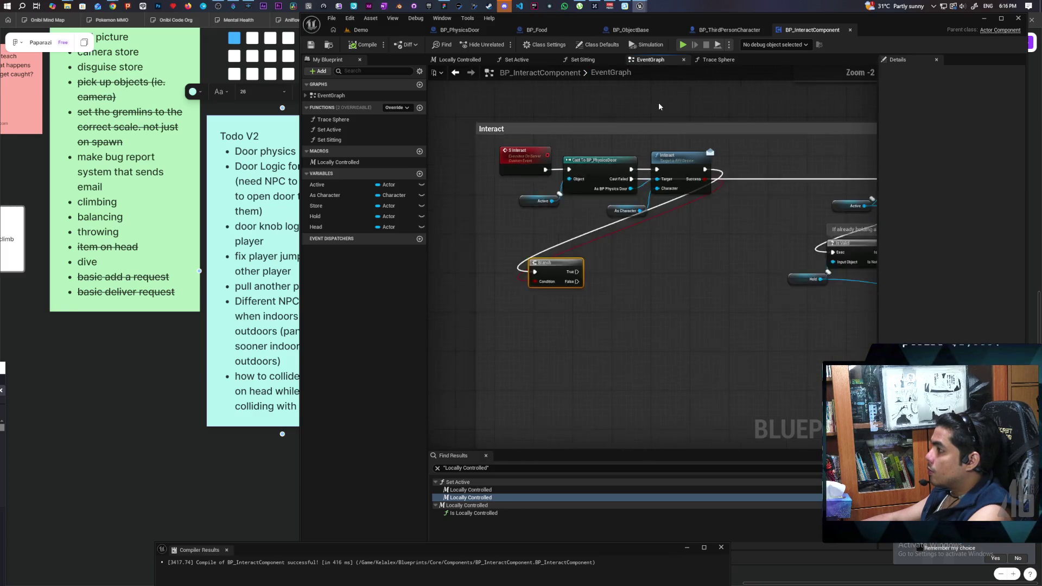
pyautogui.moveTo(679, 171)
pyautogui.mouseDown()
pyautogui.moveTo(559, 288)
pyautogui.moveTo(550, 334)
pyautogui.mouseUp()
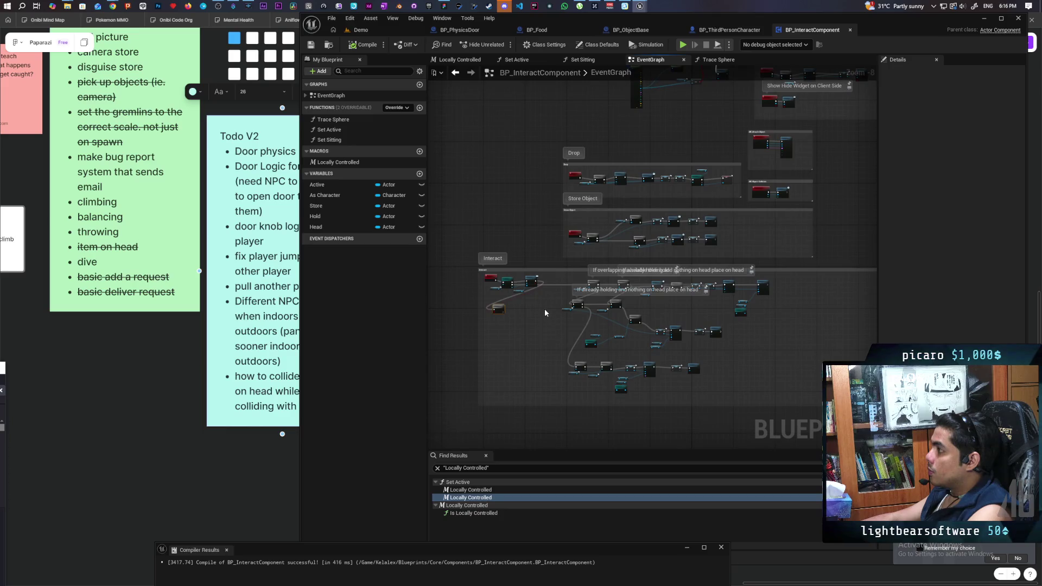
pyautogui.click(729, 31)
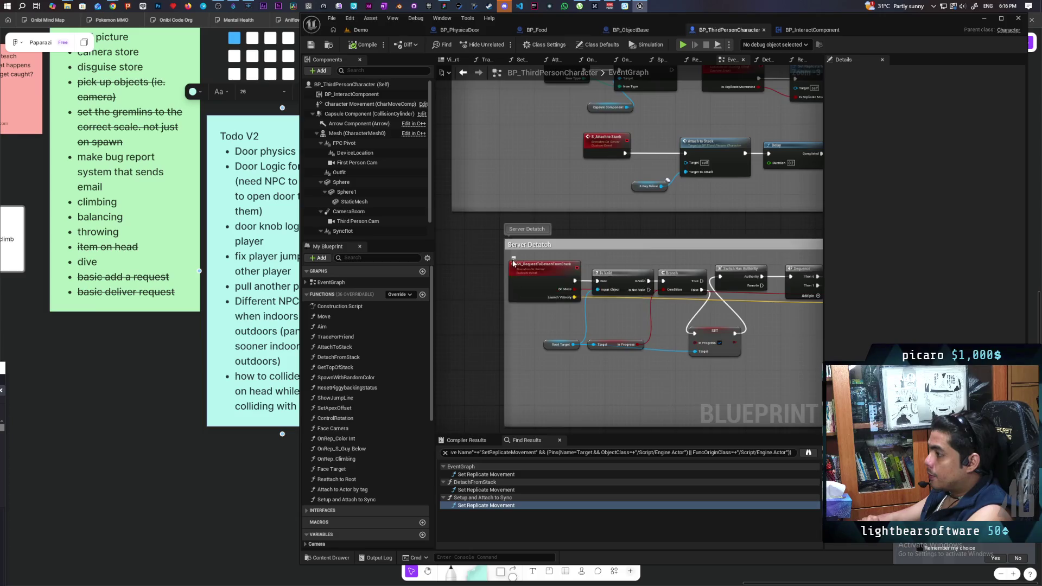
pyautogui.scroll(-2, 512, 262)
pyautogui.scroll(3, 512, 265)
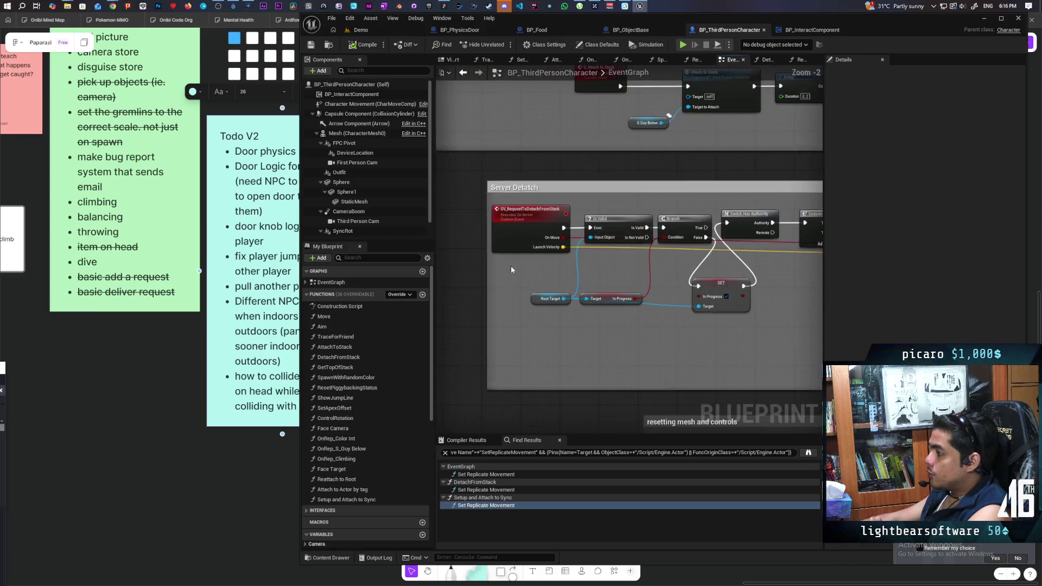
pyautogui.moveTo(613, 254)
pyautogui.mouseDown()
pyautogui.moveTo(548, 271)
pyautogui.moveTo(570, 272)
pyautogui.moveTo(502, 267)
pyautogui.moveTo(594, 255)
pyautogui.moveTo(583, 261)
pyautogui.mouseUp()
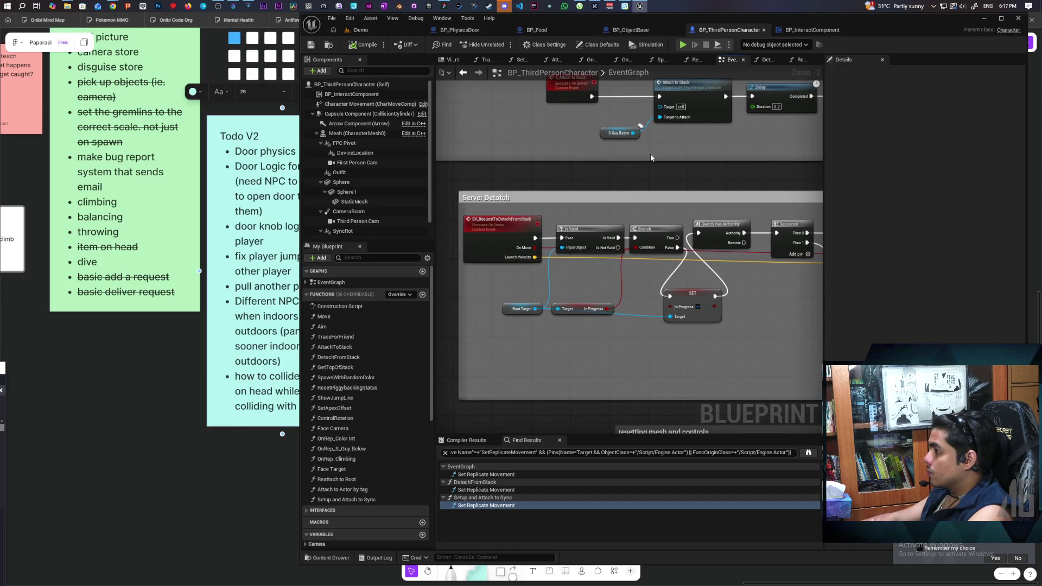
pyautogui.scroll(-1, 677, 184)
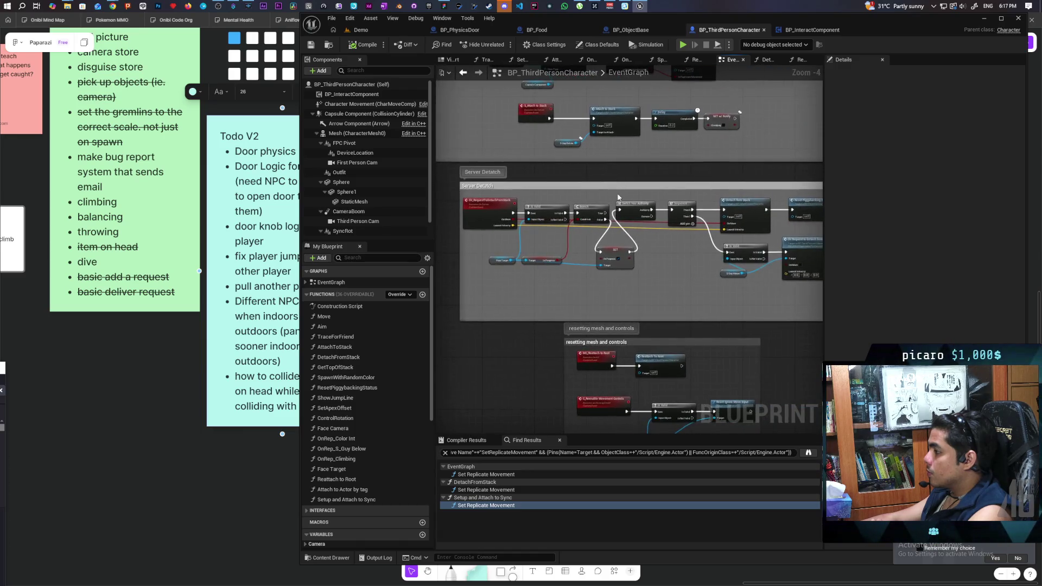
pyautogui.scroll(1, 675, 185)
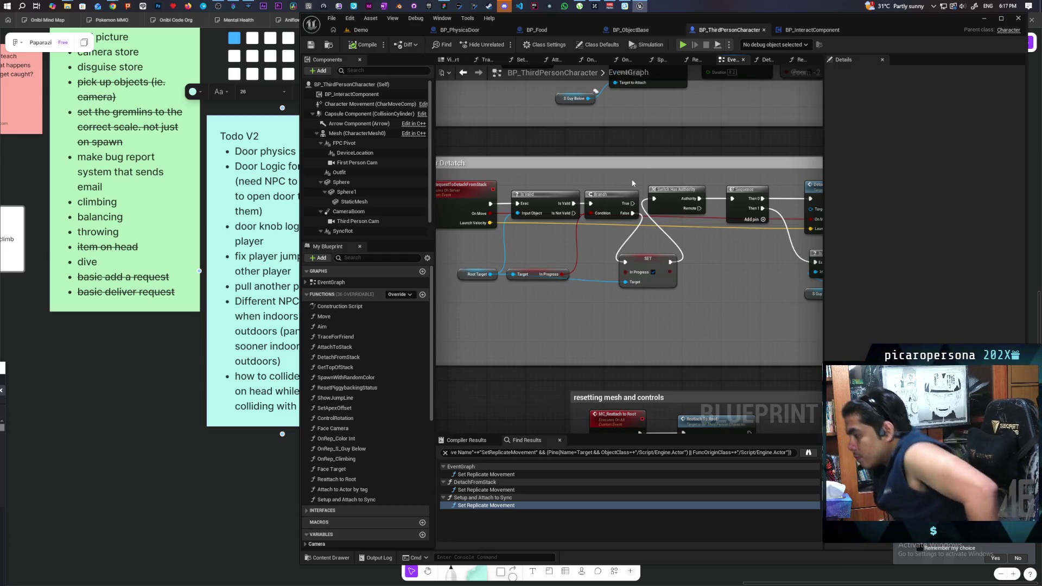
pyautogui.moveTo(778, 249)
pyautogui.mouseDown()
pyautogui.moveTo(568, 301)
pyautogui.moveTo(488, 302)
pyautogui.moveTo(518, 272)
pyautogui.moveTo(617, 264)
pyautogui.moveTo(693, 223)
pyautogui.moveTo(682, 211)
pyautogui.moveTo(674, 226)
pyautogui.mouseUp()
pyautogui.click(710, 209)
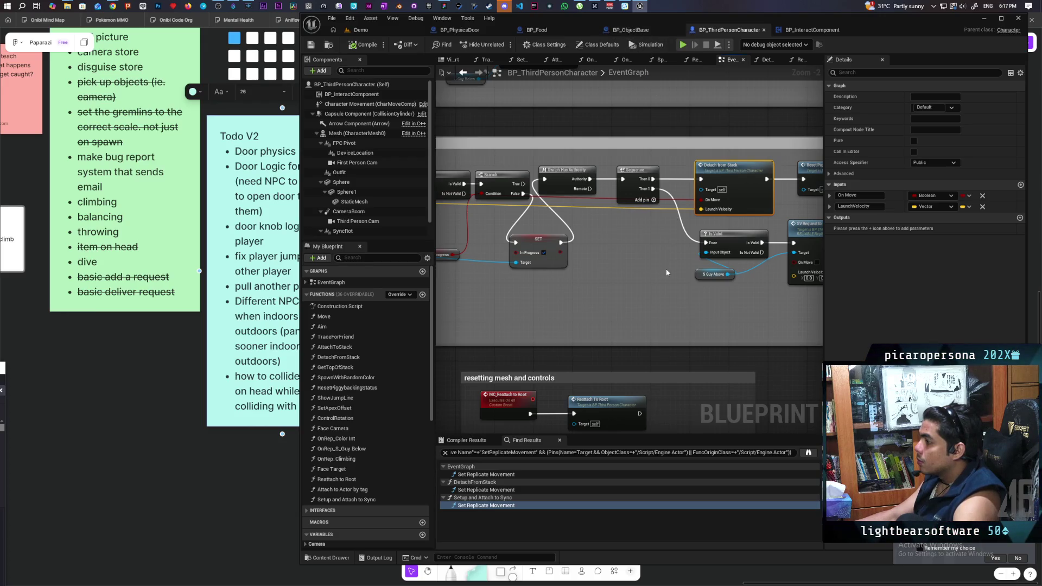
pyautogui.scroll(-2, 663, 276)
pyautogui.scroll(3, 643, 308)
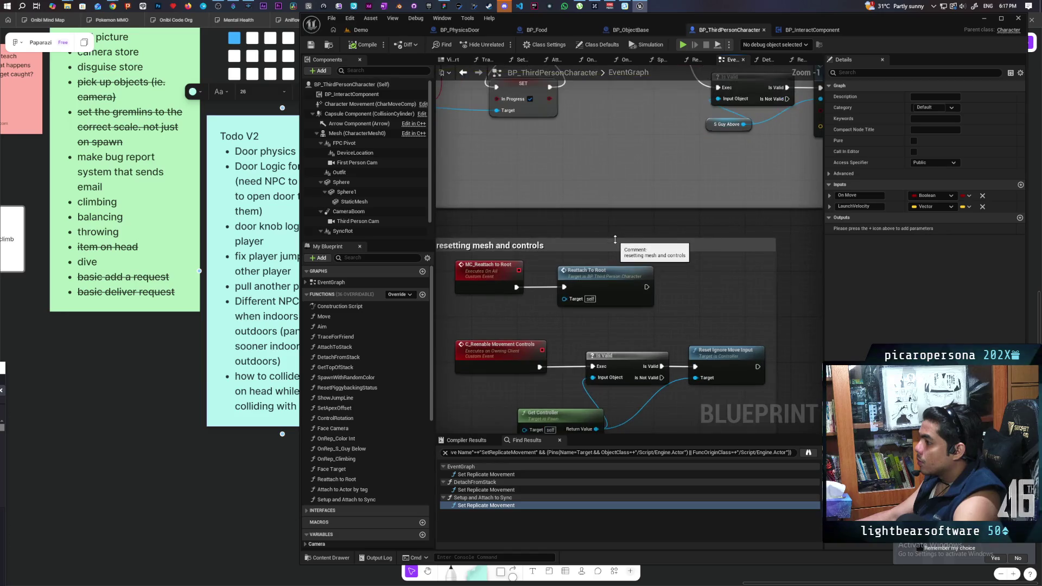
pyautogui.scroll(-1, 608, 216)
pyautogui.moveTo(597, 210); pyautogui.dragTo(601, 272)
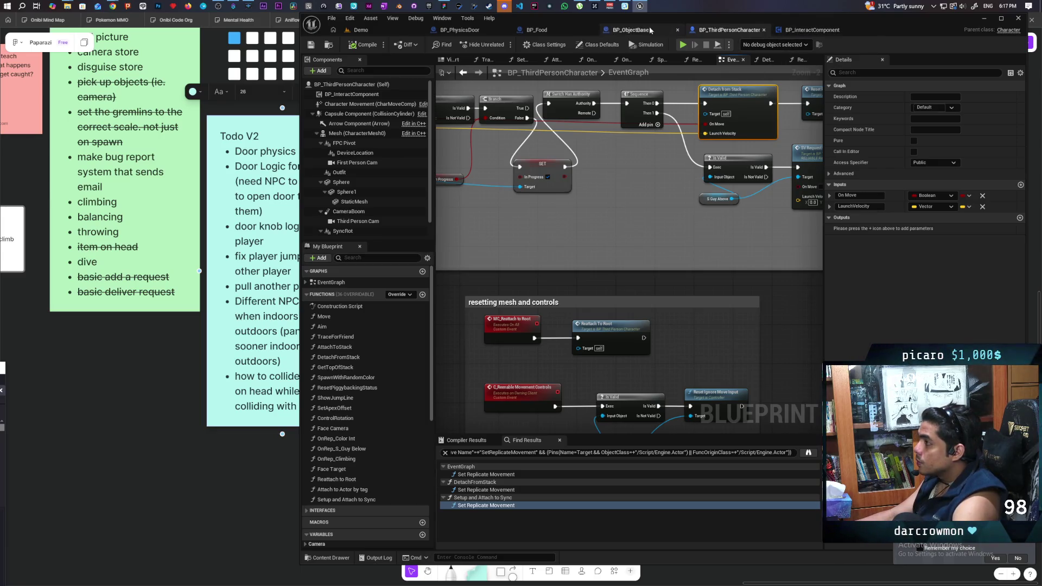
pyautogui.click(813, 30)
pyautogui.scroll(3, 619, 276)
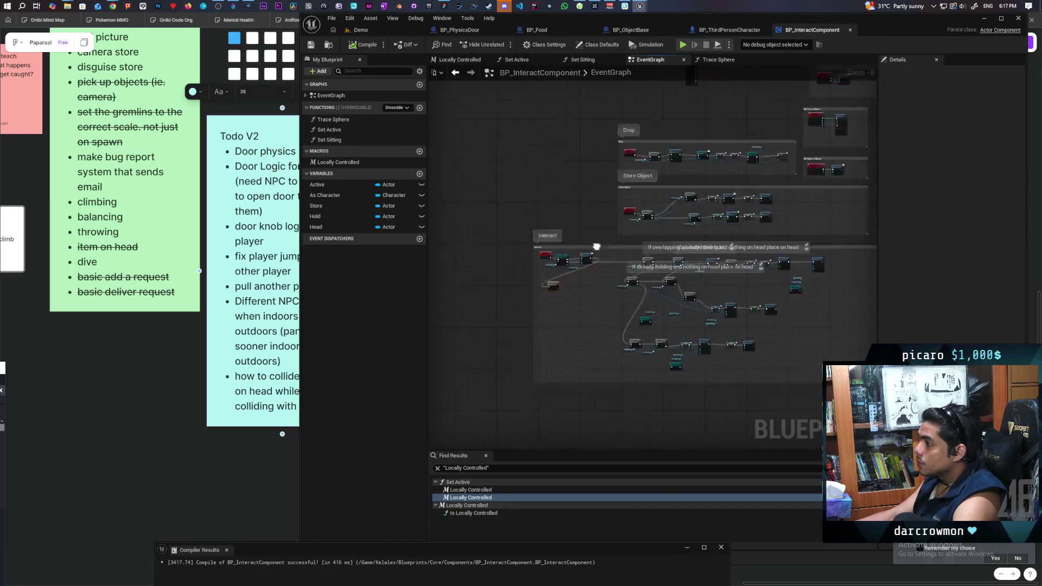
# Try searching for detach actions from the As Character value, then cancel without adding anything.
pyautogui.scroll(2, 619, 276)
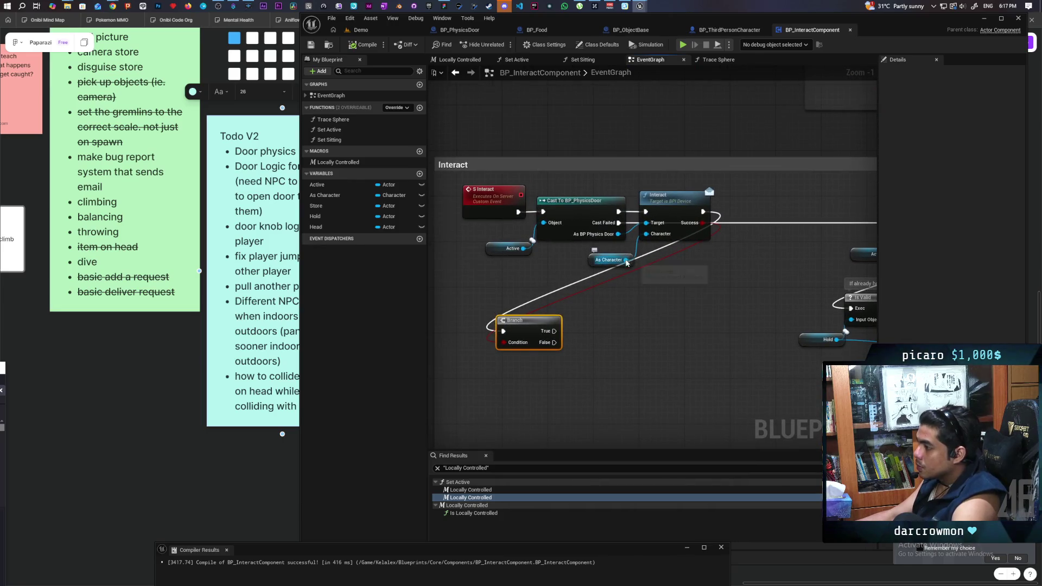
pyautogui.moveTo(625, 260); pyautogui.dragTo(615, 295)
pyautogui.write('detat')
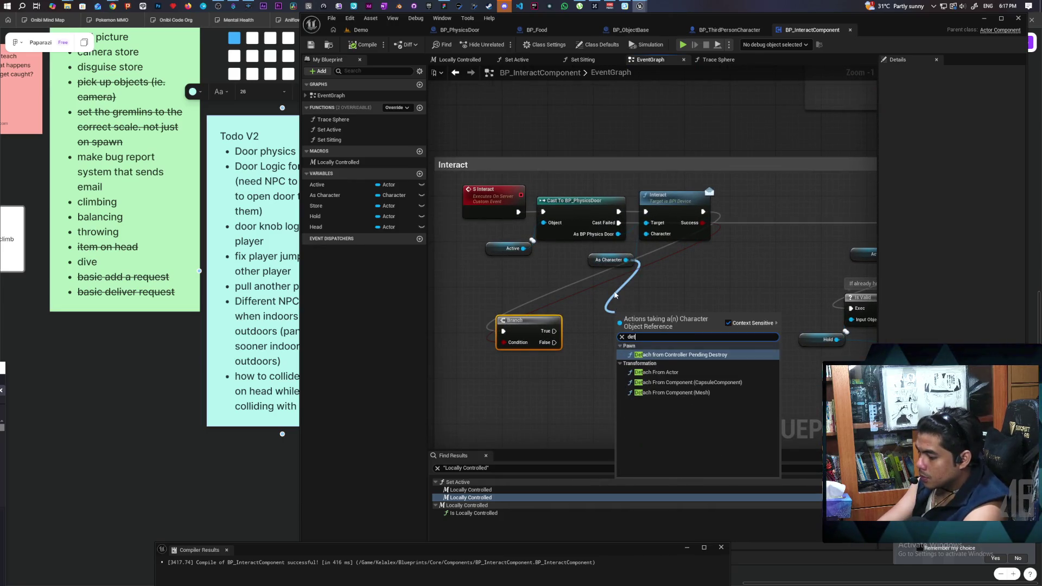
pyautogui.press('BackSpace')
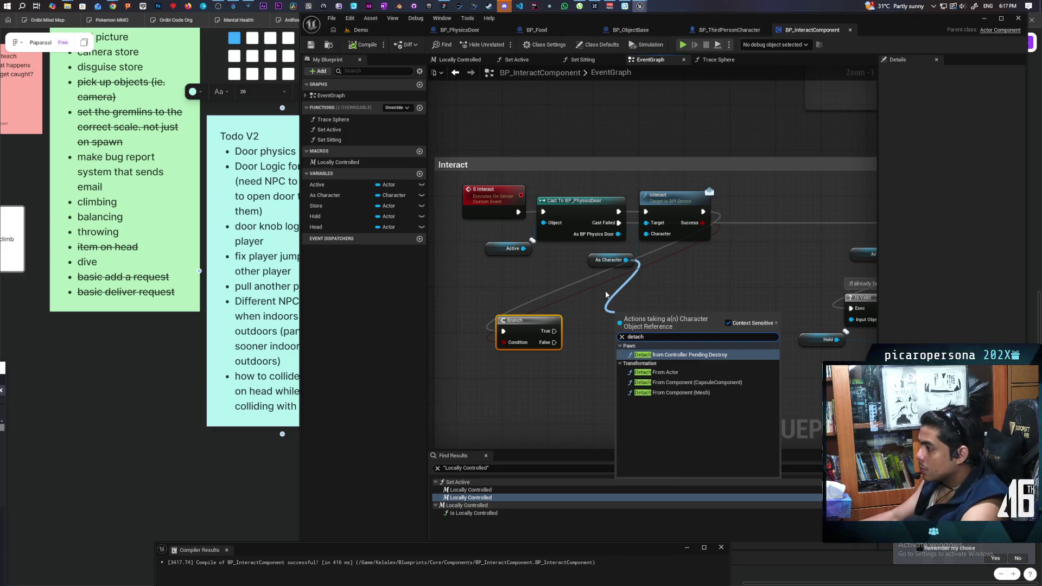
pyautogui.click(621, 284)
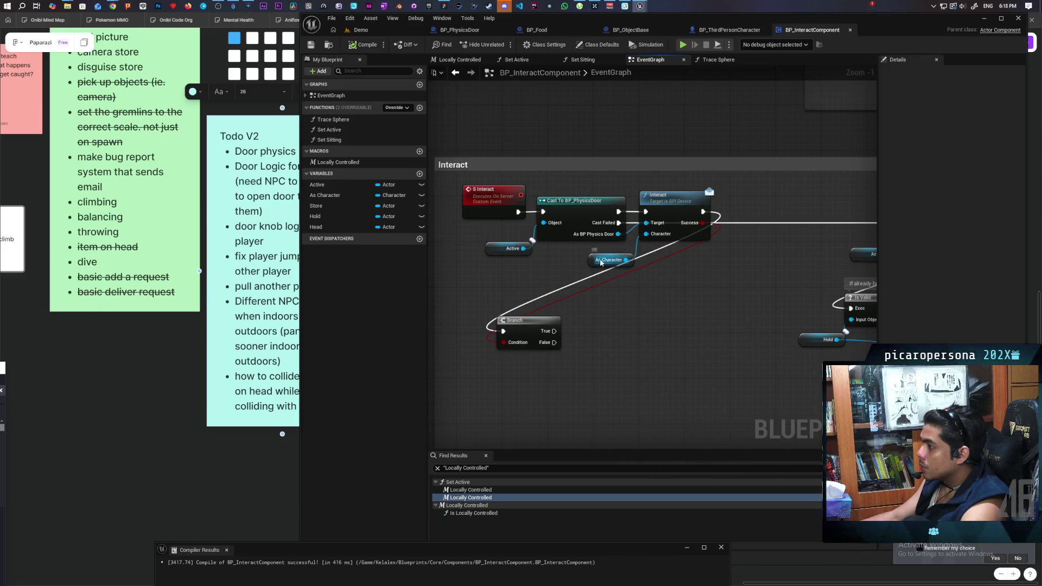
pyautogui.moveTo(626, 260); pyautogui.dragTo(611, 322)
pyautogui.press('Escape')
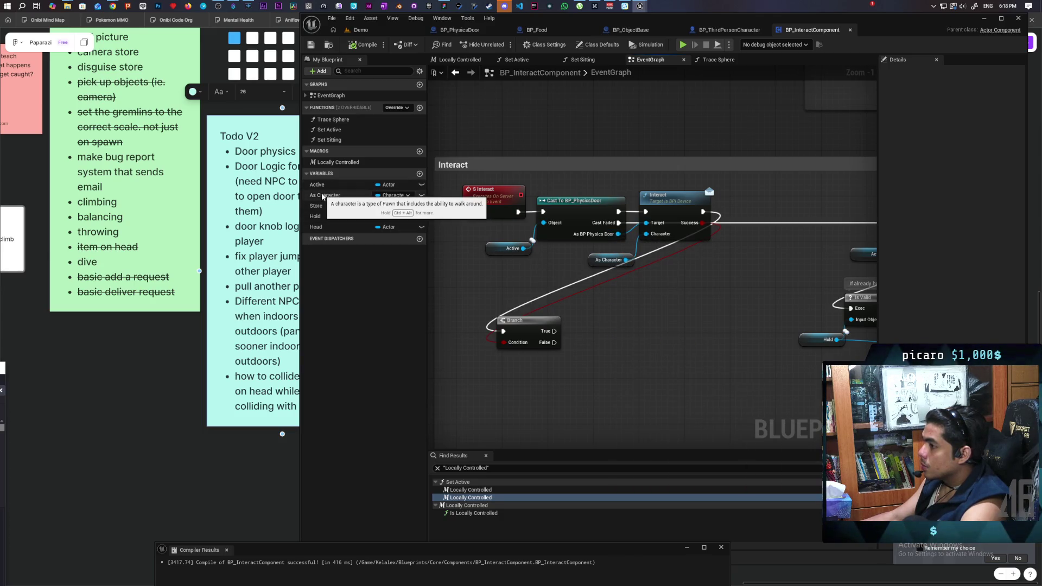
# Place an As Character getter below the Branch and add Cast To BP_ThirdPersonCharacter from it.
pyautogui.moveTo(322, 196)
pyautogui.mouseDown()
pyautogui.moveTo(526, 404)
pyautogui.moveTo(560, 375)
pyautogui.mouseUp()
pyautogui.click(529, 406)
pyautogui.write('cas')
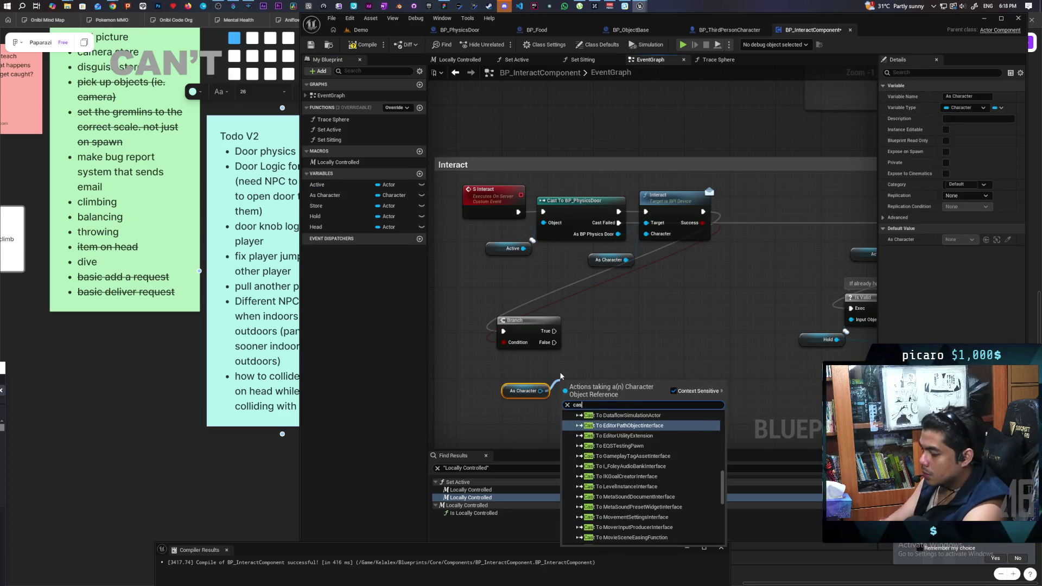
pyautogui.write('t to thr')
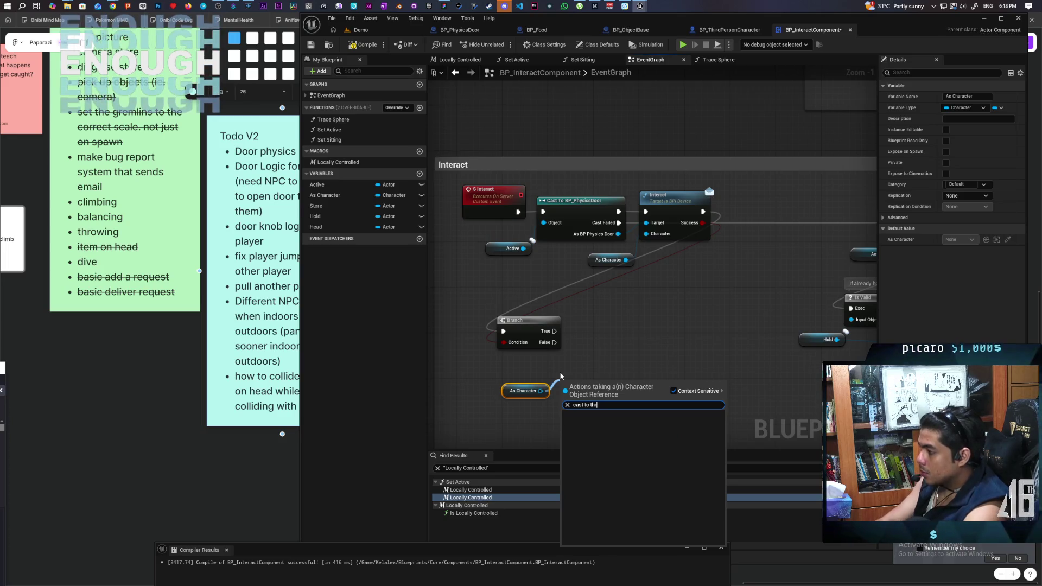
pyautogui.press('Up')
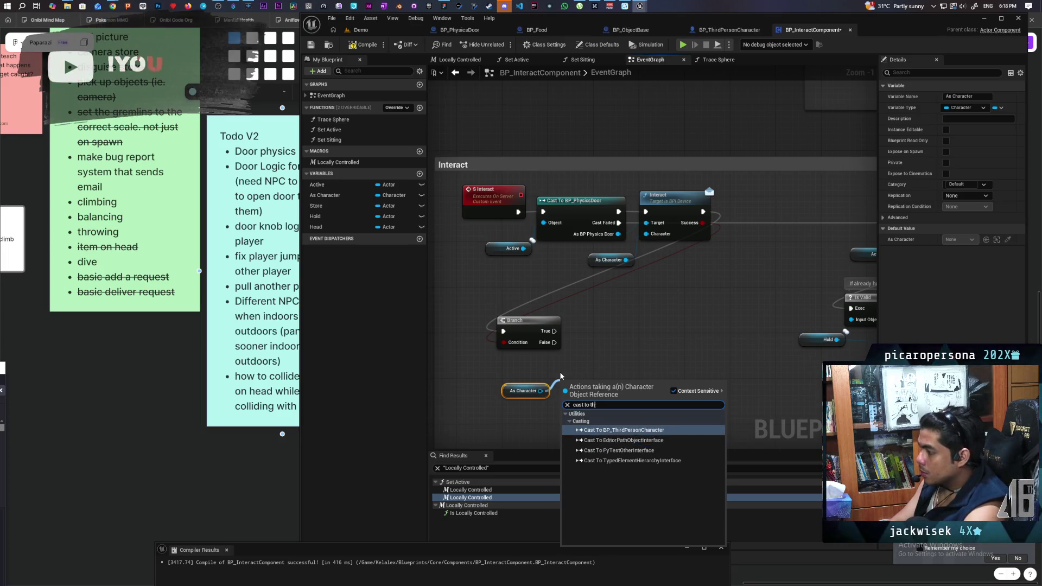
pyautogui.press('Return')
# Add Detach from Stack after the cast, align both nodes with the Branch, and wire Branch False in.
pyautogui.moveTo(661, 416); pyautogui.dragTo(687, 405)
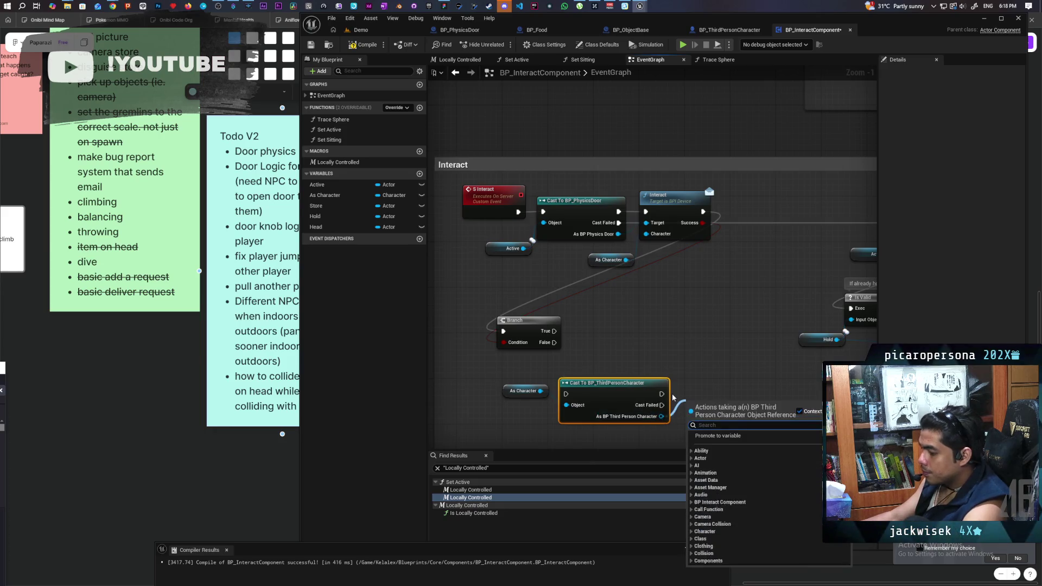
pyautogui.write('deta')
pyautogui.press('Return')
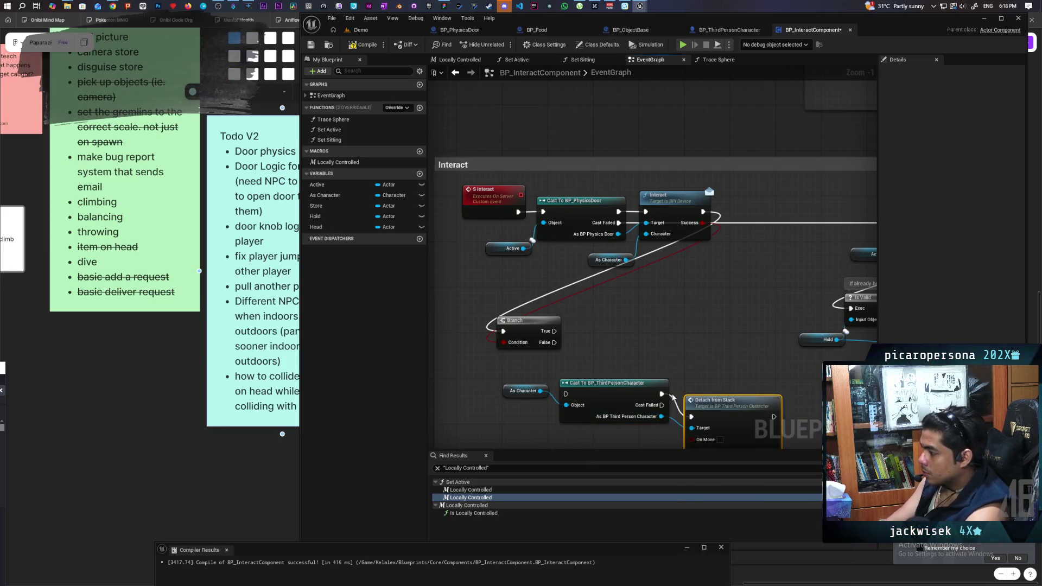
pyautogui.keyDown('ctrl'); pyautogui.click(630, 383); pyautogui.keyUp('ctrl')
pyautogui.moveTo(629, 383); pyautogui.dragTo(631, 325)
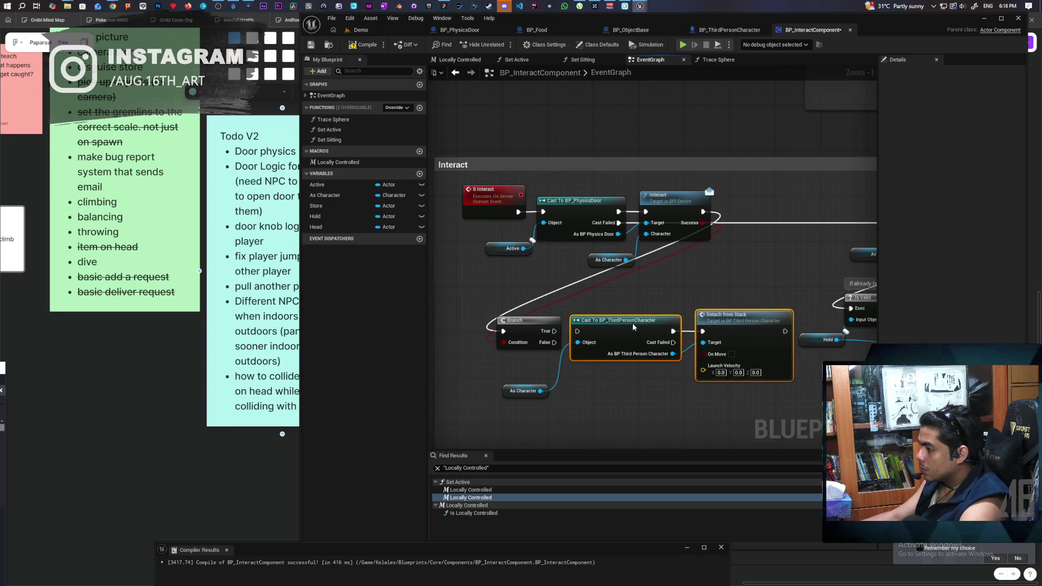
pyautogui.moveTo(629, 333); pyautogui.dragTo(629, 340)
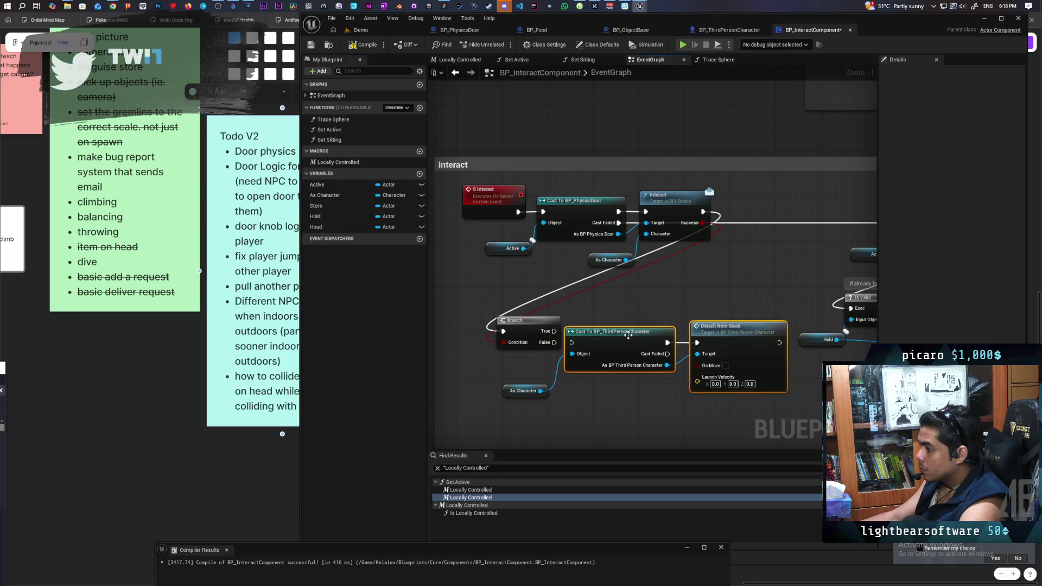
pyautogui.moveTo(542, 347); pyautogui.dragTo(572, 350)
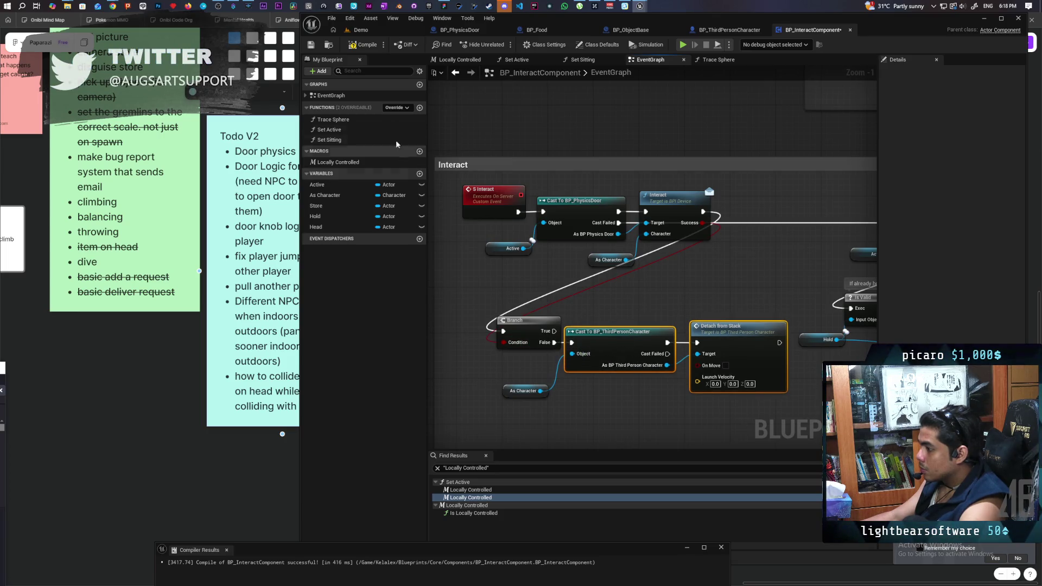
pyautogui.click(383, 31)
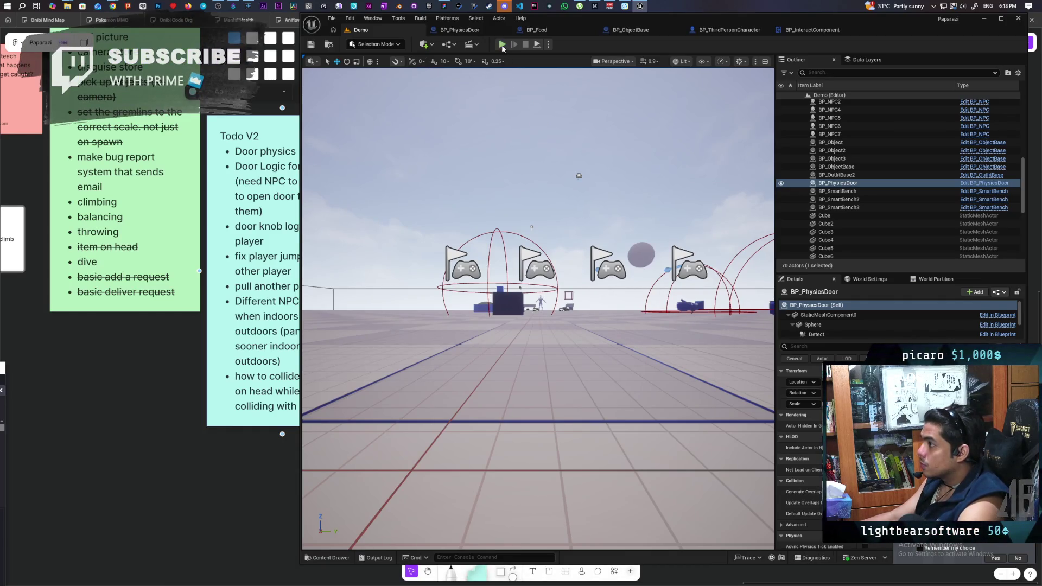
# Run and stop a quick Play-in-Editor test, then return to BP_InteractComponent's EventGraph.
pyautogui.hotkey('alt', 'p')
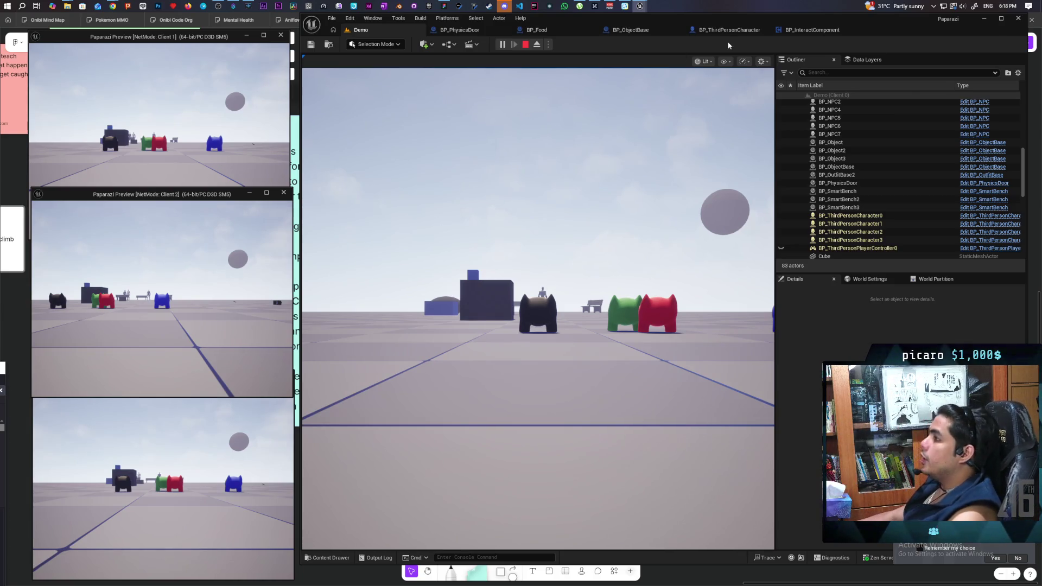
pyautogui.press('Escape')
pyautogui.click(811, 31)
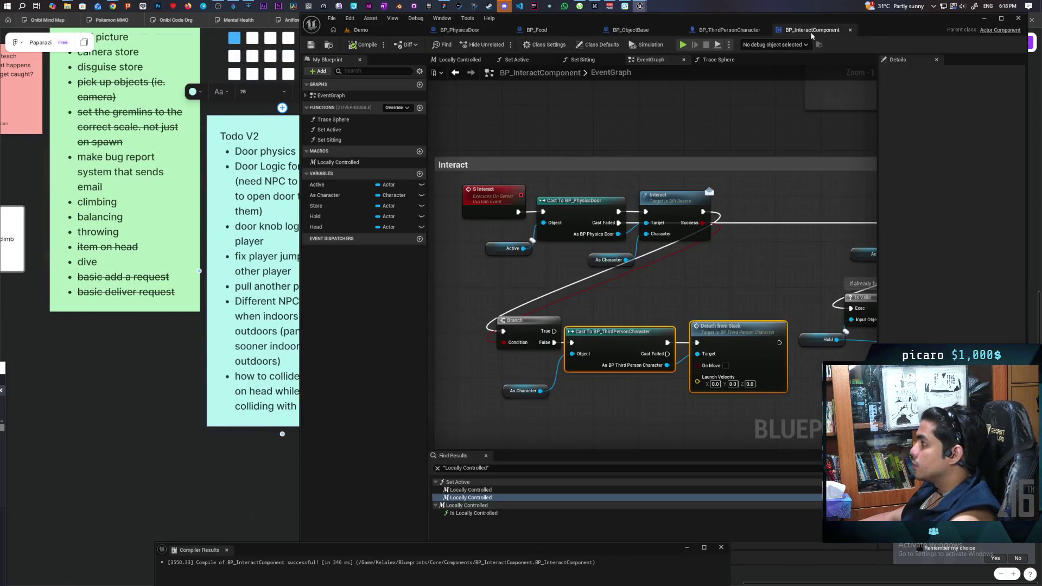
# Break the Success-to-Branch Condition wire in BP_InteractComponent, then switch to BP_PhysicsDoor's Interact graph.
pyautogui.moveTo(678, 236); pyautogui.dragTo(673, 228)
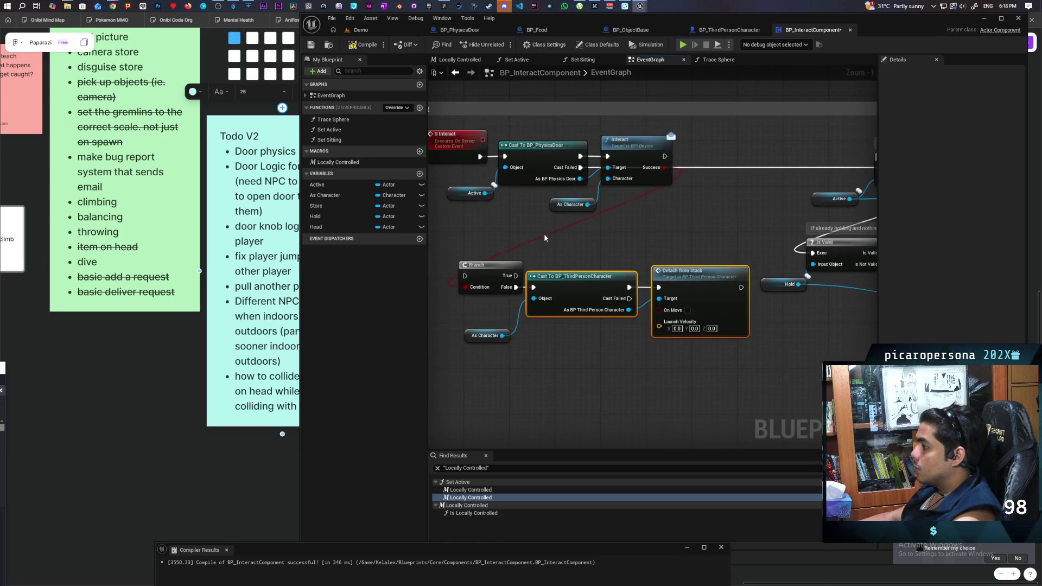
pyautogui.keyDown('alt'); pyautogui.click(557, 227); pyautogui.keyUp('alt')
pyautogui.click(713, 32)
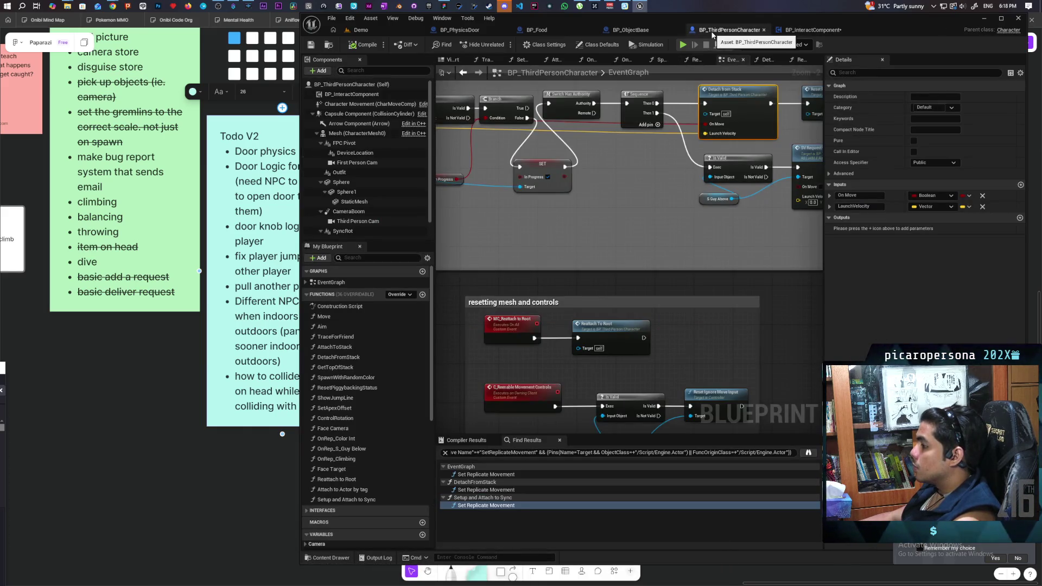
pyautogui.moveTo(637, 308); pyautogui.dragTo(702, 195)
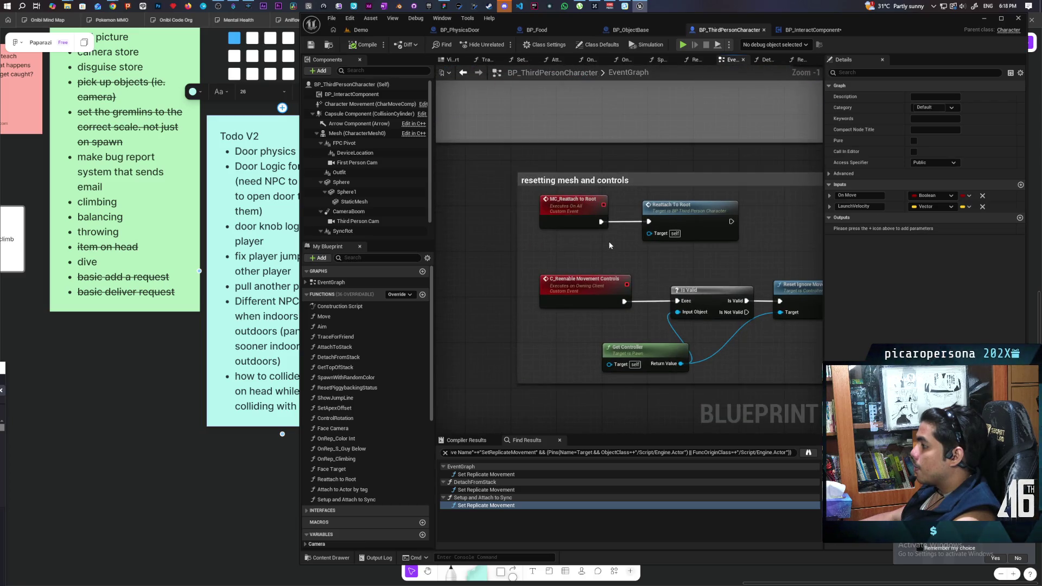
pyautogui.click(471, 32)
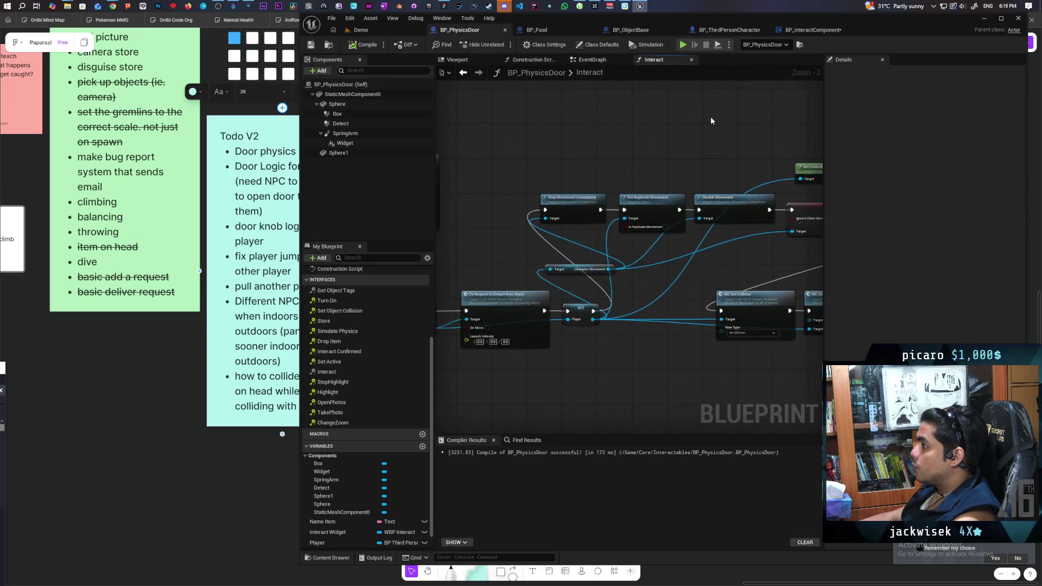
# Rearrange the Interact nodes and add an == node comparing Character with Player.
pyautogui.moveTo(631, 253)
pyautogui.mouseDown()
pyautogui.moveTo(647, 253)
pyautogui.moveTo(565, 226)
pyautogui.mouseUp()
pyautogui.moveTo(740, 215); pyautogui.dragTo(656, 220)
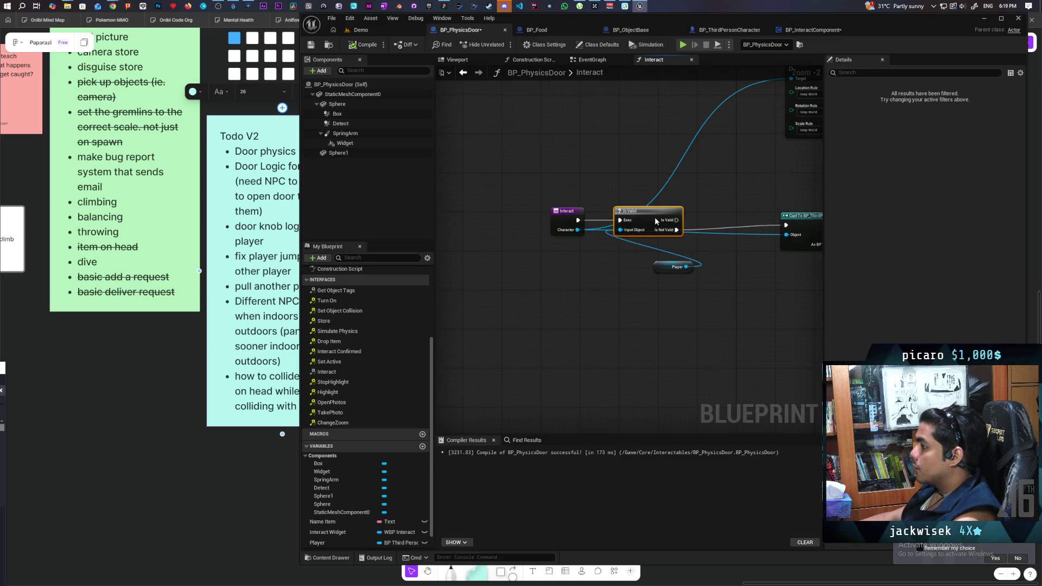
pyautogui.moveTo(669, 266)
pyautogui.mouseDown()
pyautogui.moveTo(576, 270)
pyautogui.moveTo(593, 326)
pyautogui.mouseUp()
pyautogui.scroll(2, 631, 272)
pyautogui.moveTo(527, 278); pyautogui.dragTo(598, 194)
pyautogui.write('==')
pyautogui.press('Return')
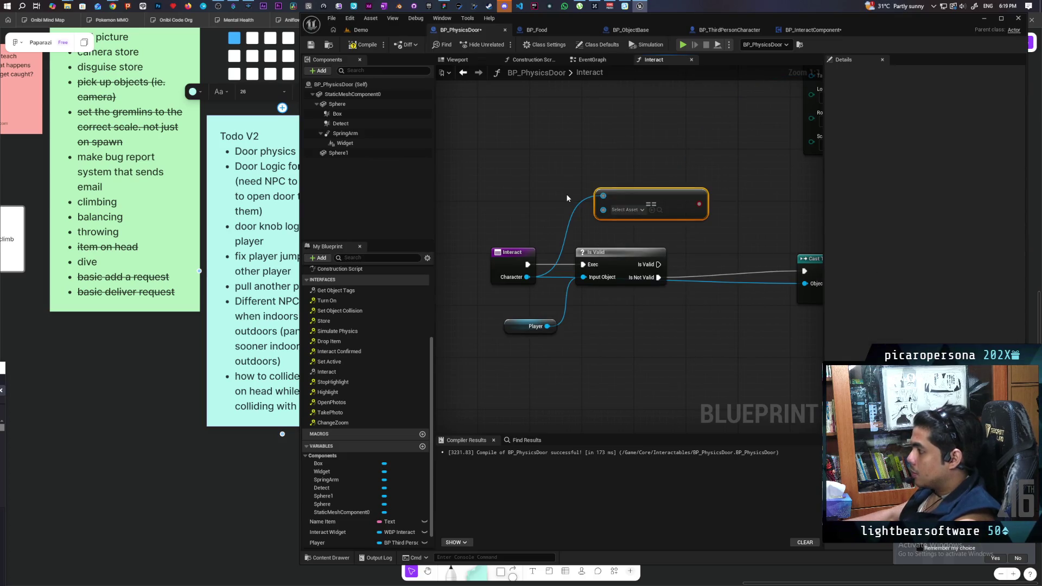
pyautogui.moveTo(610, 213); pyautogui.dragTo(604, 210)
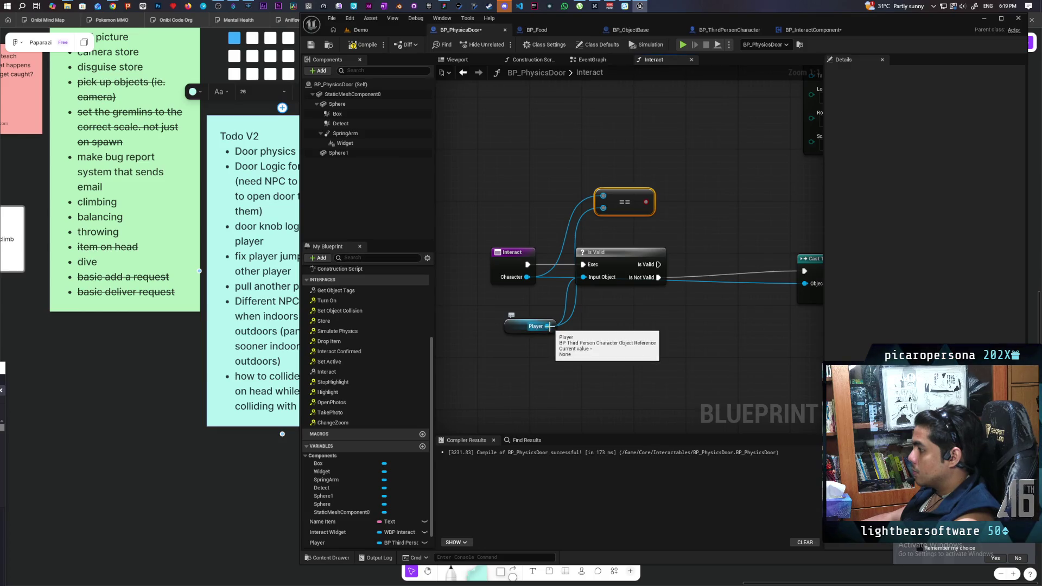
# Add a Branch node fed by the equality check and line it up with the == node.
pyautogui.moveTo(658, 277)
pyautogui.mouseDown()
pyautogui.moveTo(563, 303)
pyautogui.moveTo(613, 247)
pyautogui.mouseUp()
pyautogui.click(604, 217)
pyautogui.moveTo(549, 231)
pyautogui.mouseDown()
pyautogui.moveTo(573, 237)
pyautogui.moveTo(620, 343)
pyautogui.mouseUp()
pyautogui.moveTo(555, 234); pyautogui.dragTo(535, 371)
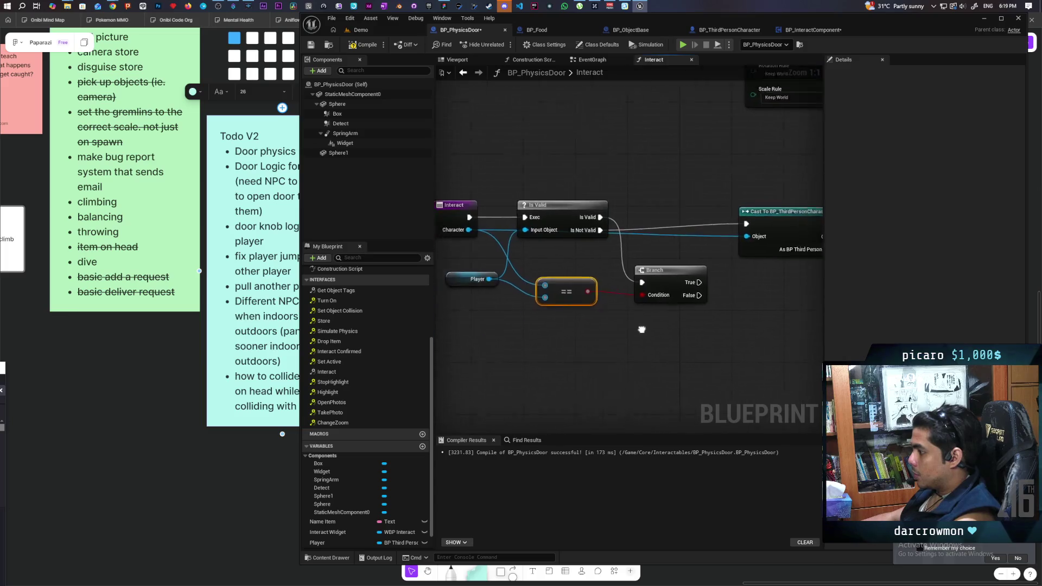
pyautogui.moveTo(521, 265)
pyautogui.mouseDown()
pyautogui.moveTo(489, 302)
pyautogui.moveTo(291, 283)
pyautogui.mouseUp()
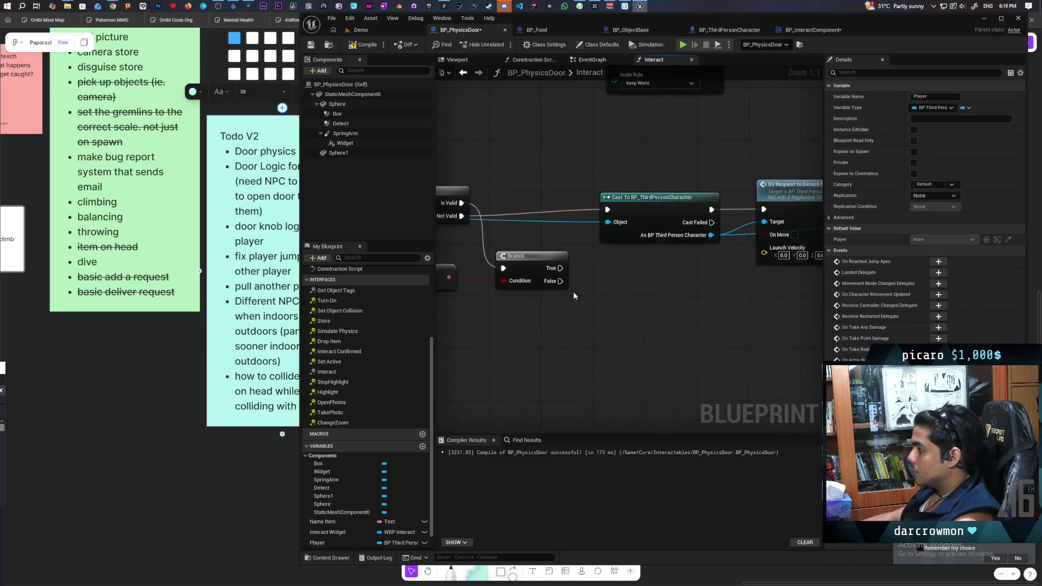
pyautogui.click(535, 263)
# Add a Detach from Stack node on Player beside the Branch.
pyautogui.moveTo(519, 269); pyautogui.dragTo(658, 256)
pyautogui.moveTo(457, 271); pyautogui.dragTo(616, 352)
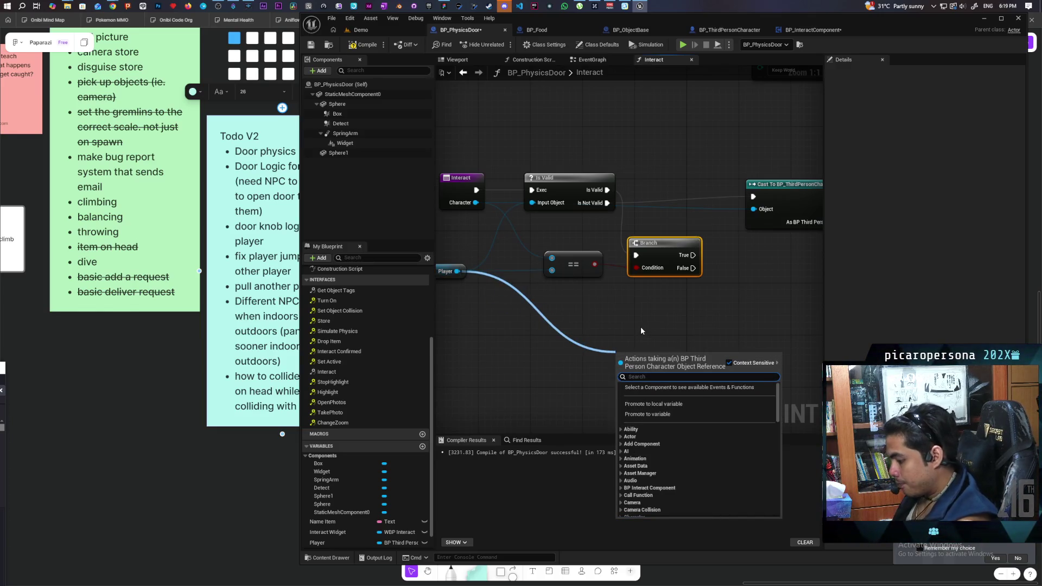
pyautogui.write('deta')
pyautogui.press('Return')
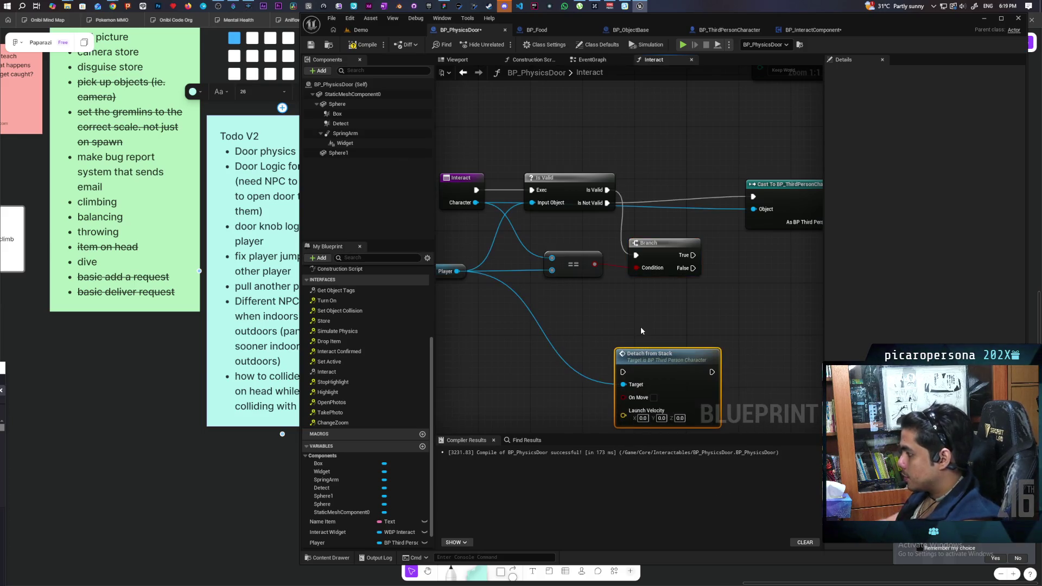
pyautogui.moveTo(651, 352)
pyautogui.mouseDown()
pyautogui.moveTo(680, 276)
pyautogui.moveTo(636, 291)
pyautogui.moveTo(647, 276)
pyautogui.moveTo(656, 294)
pyautogui.mouseUp()
pyautogui.moveTo(494, 253)
pyautogui.mouseDown()
pyautogui.moveTo(690, 201)
pyautogui.moveTo(670, 247)
pyautogui.mouseUp()
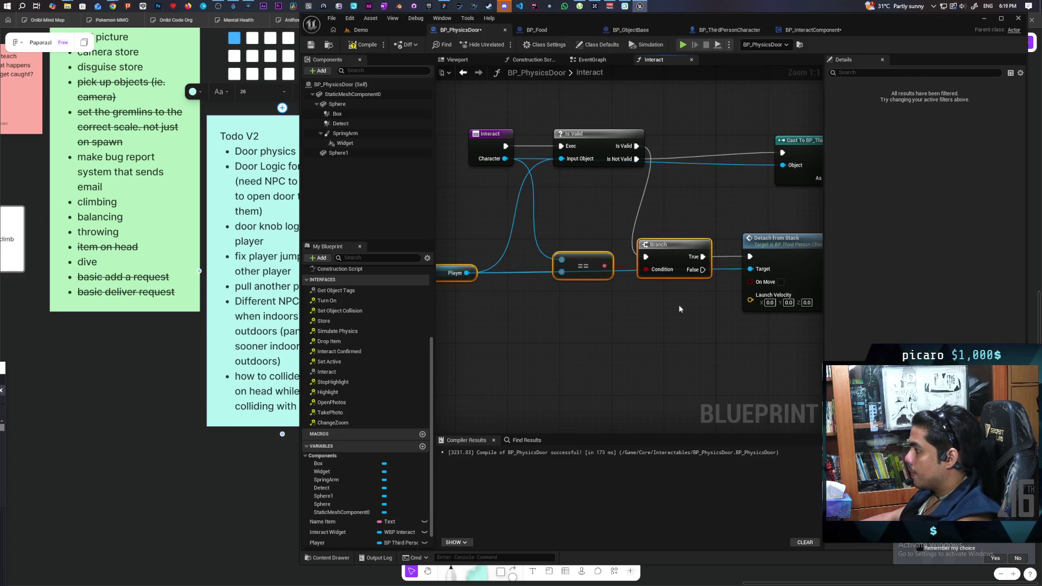
pyautogui.click(593, 303)
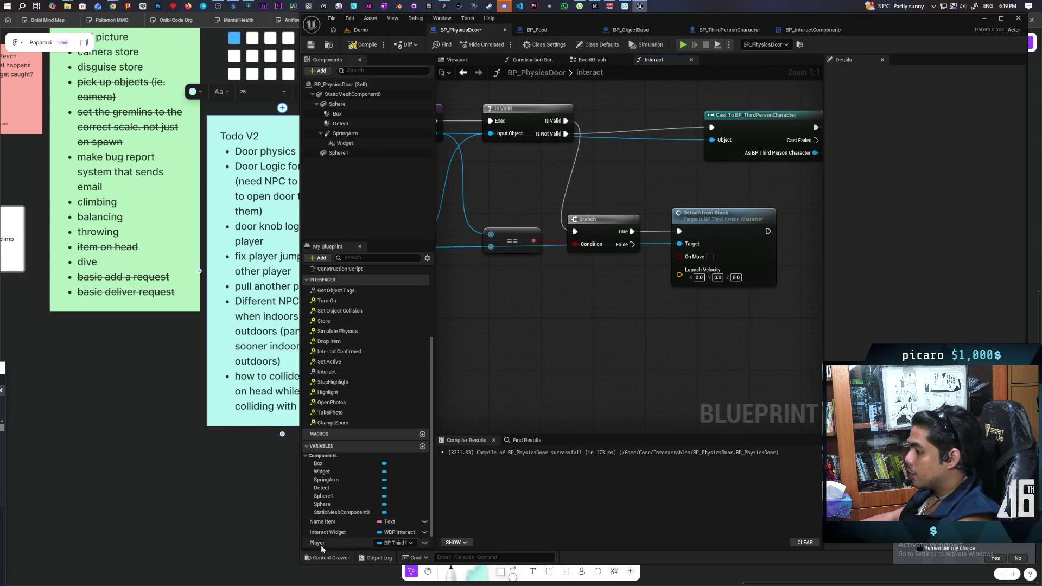
# Add a SET Player node after Detach from Stack and compile BP_PhysicsDoor.
pyautogui.moveTo(321, 543)
pyautogui.mouseDown()
pyautogui.moveTo(787, 225)
pyautogui.moveTo(715, 245)
pyautogui.moveTo(747, 253)
pyautogui.mouseUp()
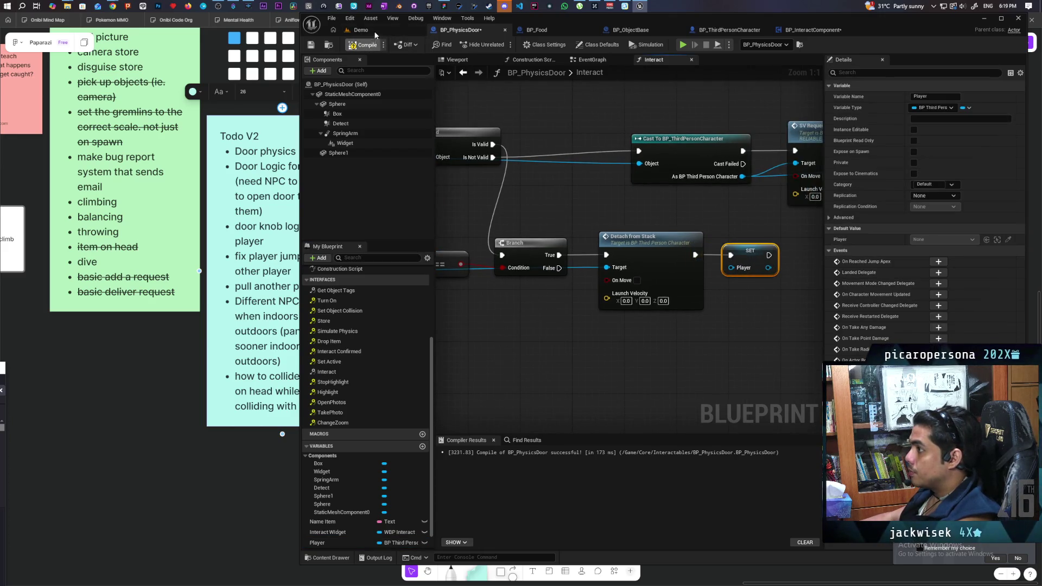
pyautogui.click(374, 34)
pyautogui.click(460, 30)
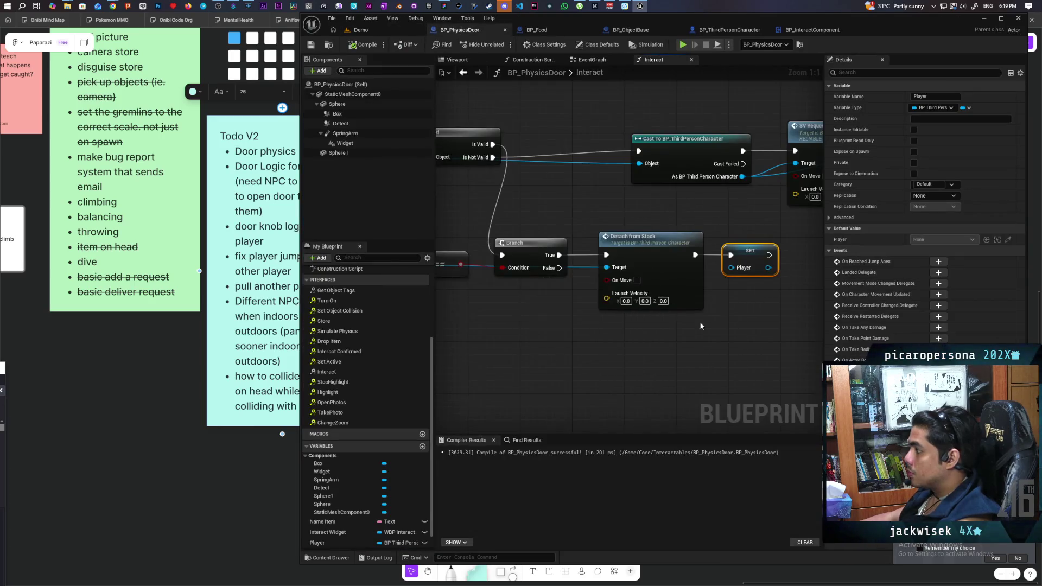
pyautogui.scroll(-5, 698, 324)
pyautogui.scroll(2, 648, 222)
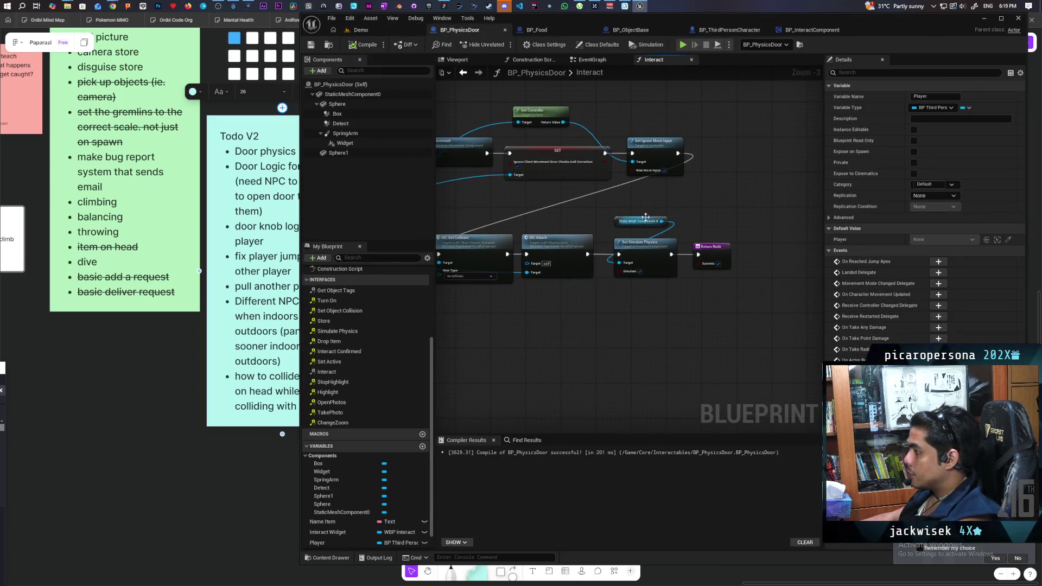
pyautogui.moveTo(632, 211); pyautogui.dragTo(663, 273)
pyautogui.moveTo(612, 313)
pyautogui.mouseDown()
pyautogui.moveTo(551, 315)
pyautogui.moveTo(624, 279)
pyautogui.moveTo(634, 256)
pyautogui.moveTo(649, 282)
pyautogui.moveTo(552, 262)
pyautogui.mouseUp()
# Start a multiplayer play test of the Demo level and take control of the player character.
pyautogui.click(356, 34)
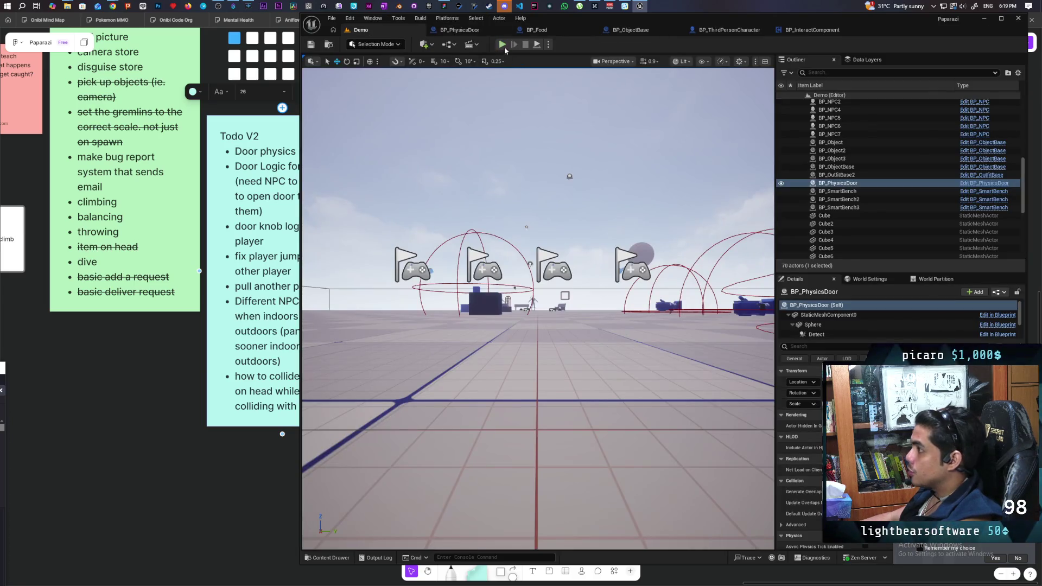
pyautogui.hotkey('alt', 'p')
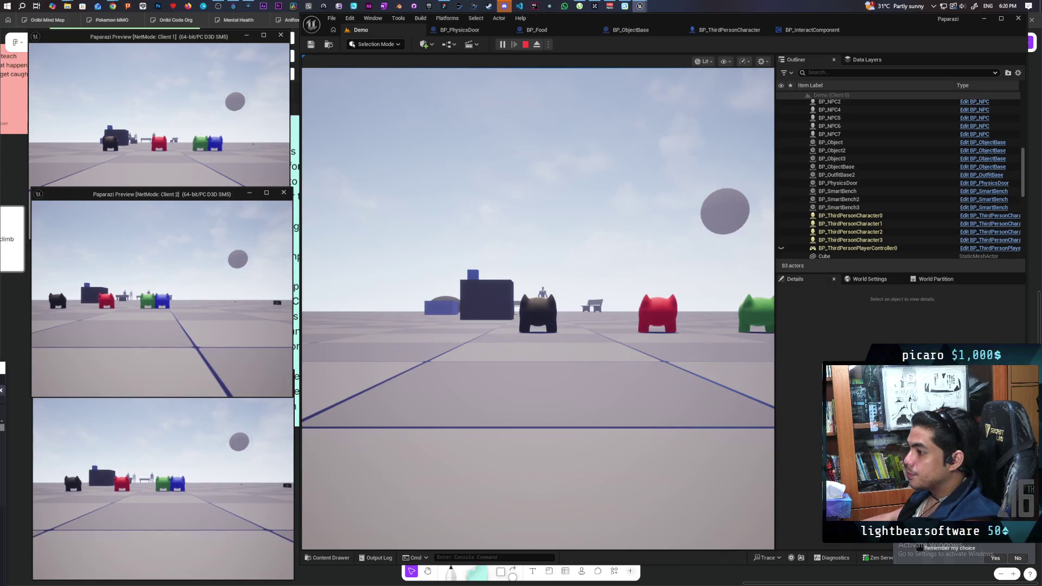
pyautogui.click(178, 325)
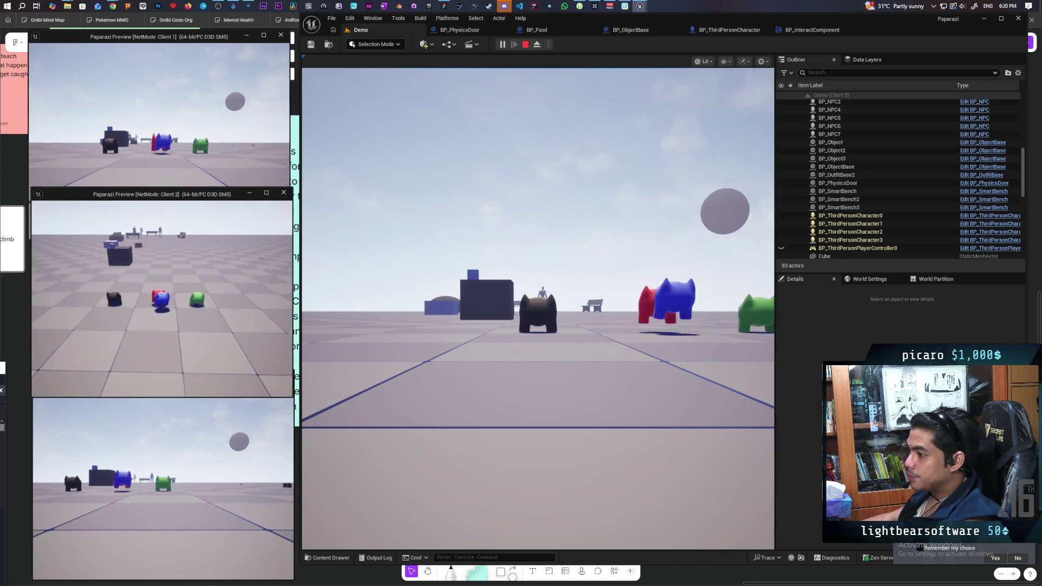
pyautogui.click(400, 303)
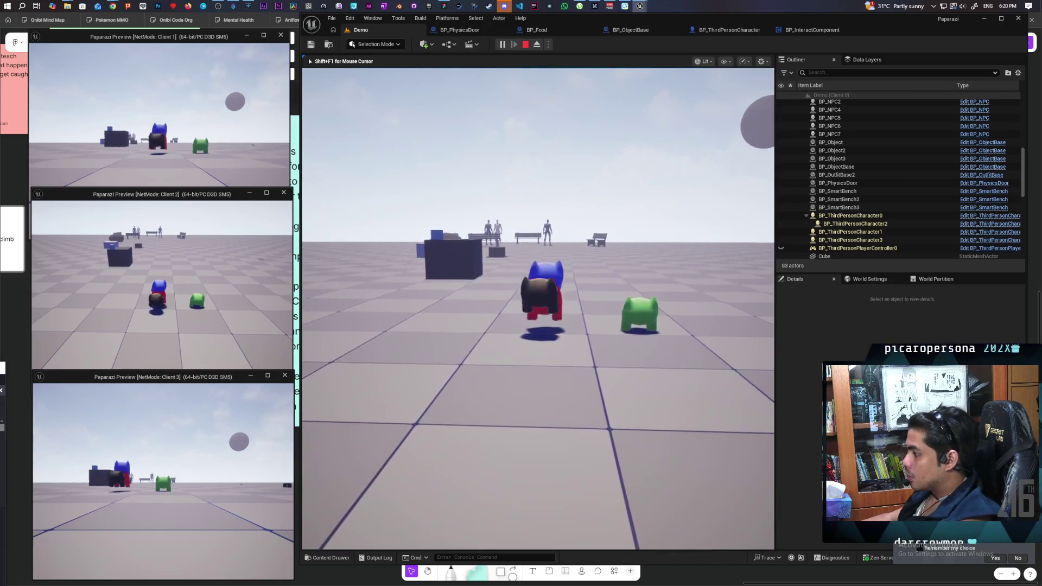
pyautogui.click(117, 230)
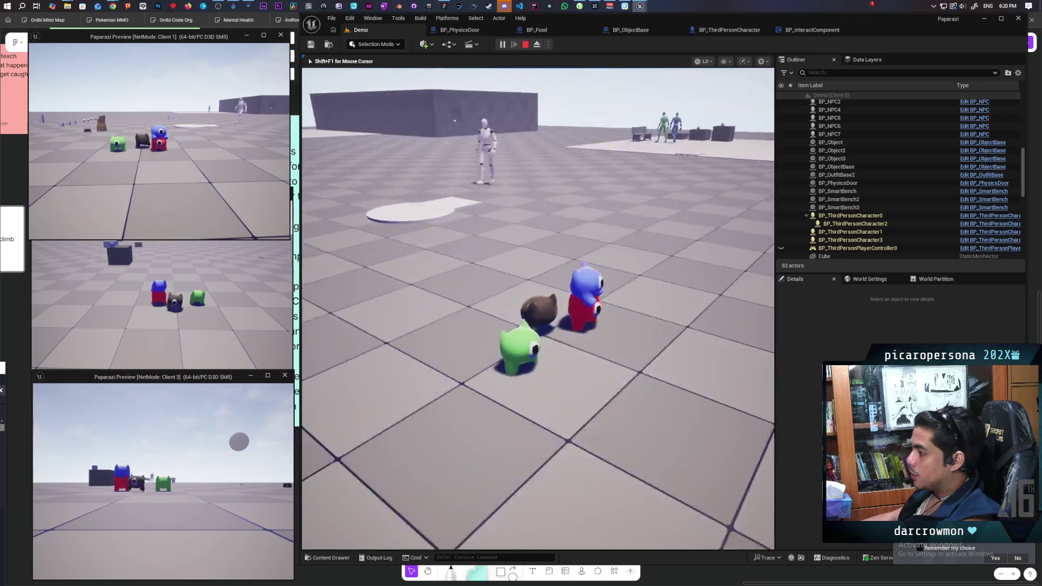
pyautogui.hotkey('shift', 'F1')
pyautogui.click(851, 215)
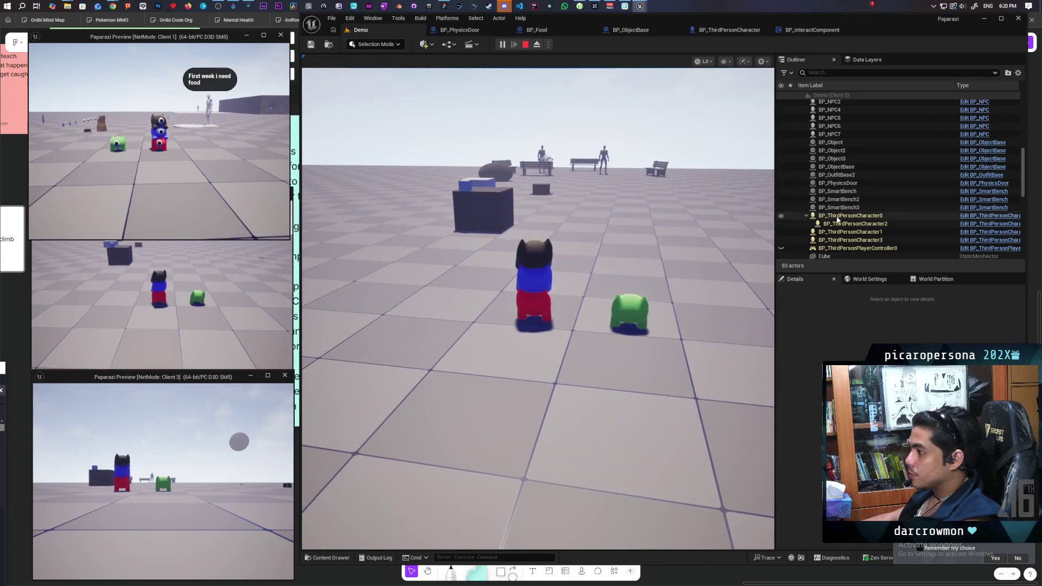
pyautogui.click(635, 223)
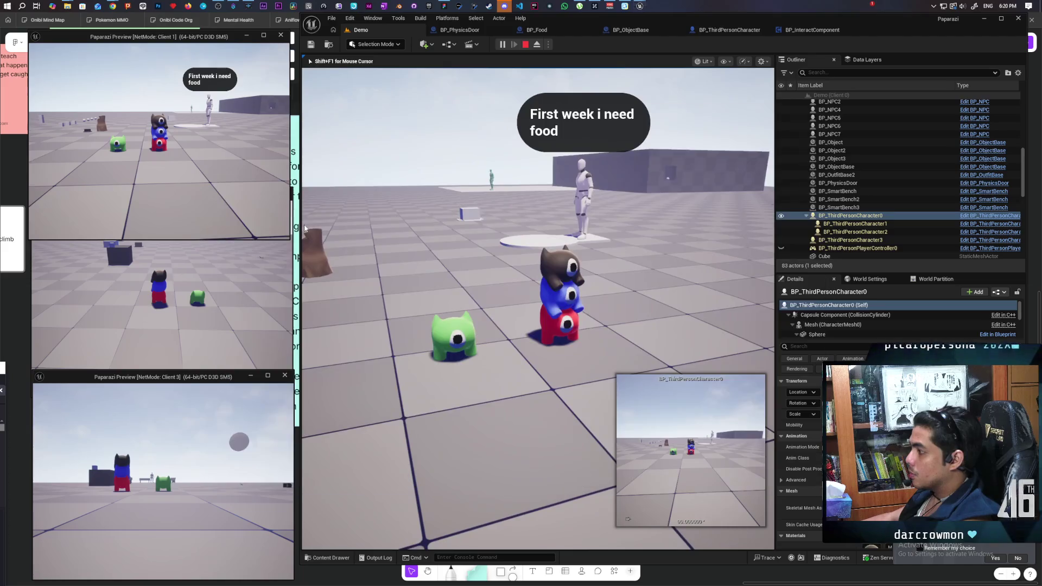
# Walk the character across the floor to the wall until the 'F Door' prompt appears.
pyautogui.press('w')
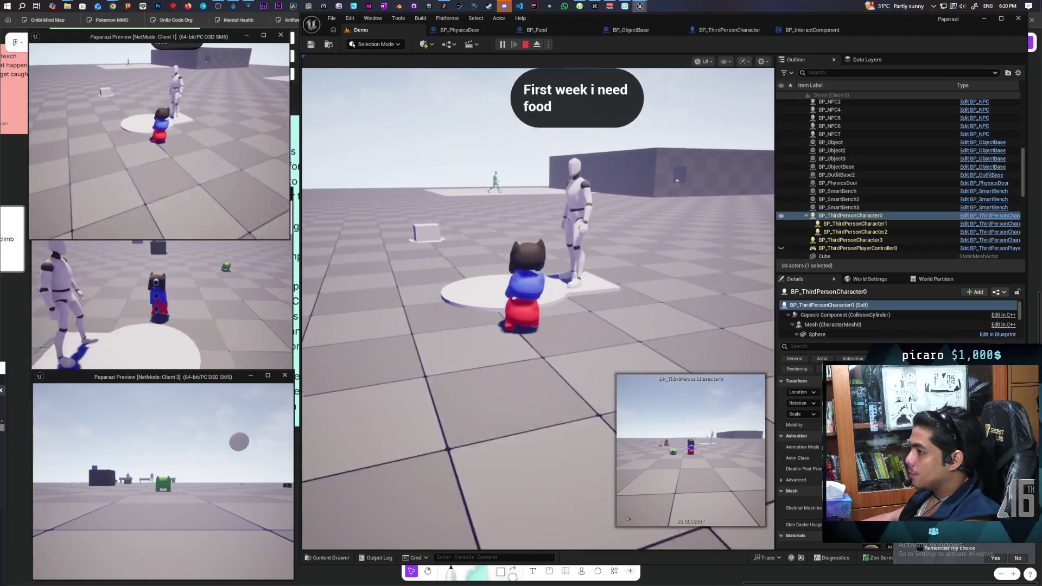
pyautogui.press('w')
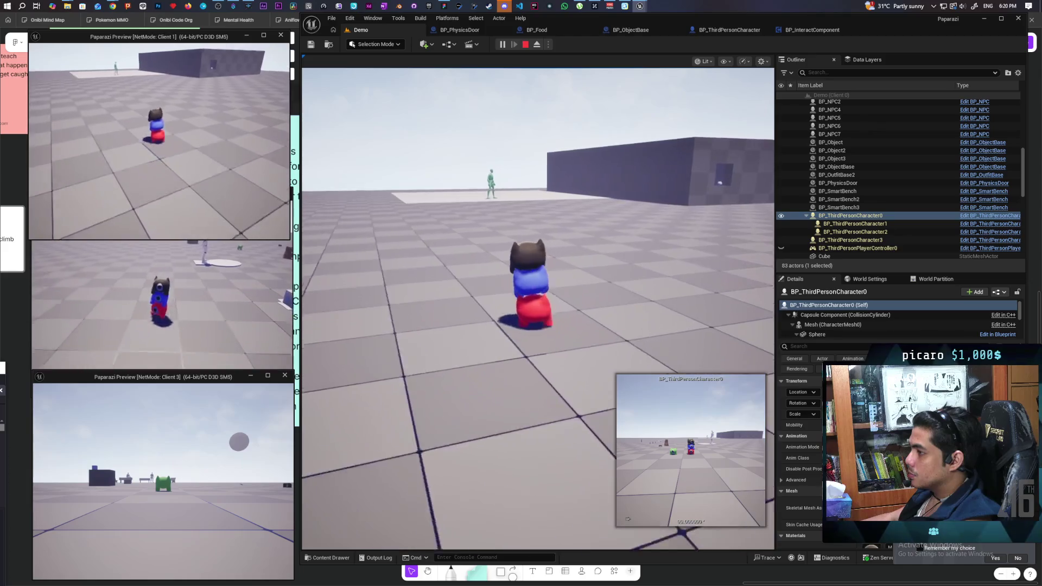
pyautogui.press('w')
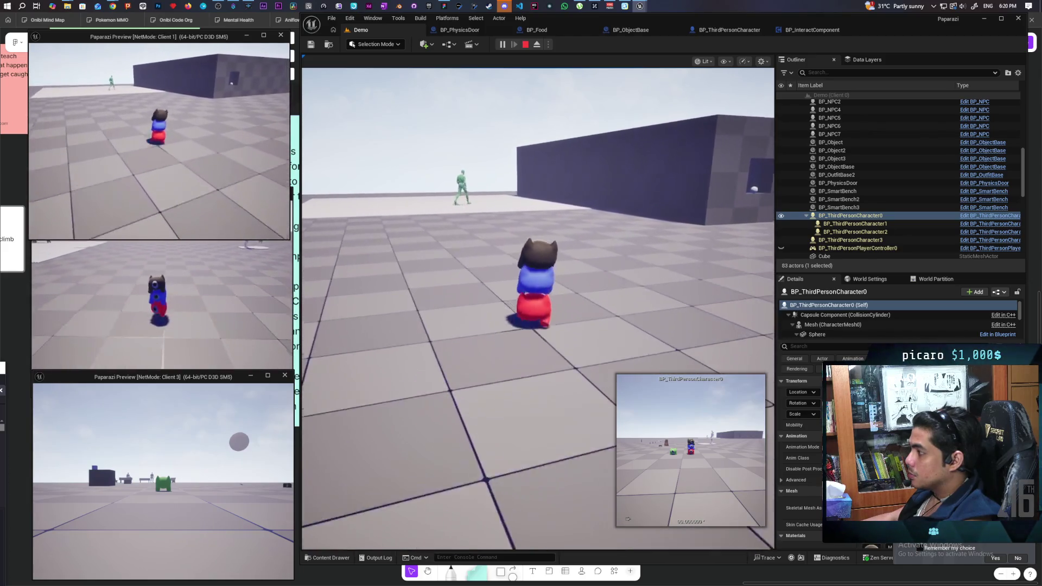
pyautogui.press('w')
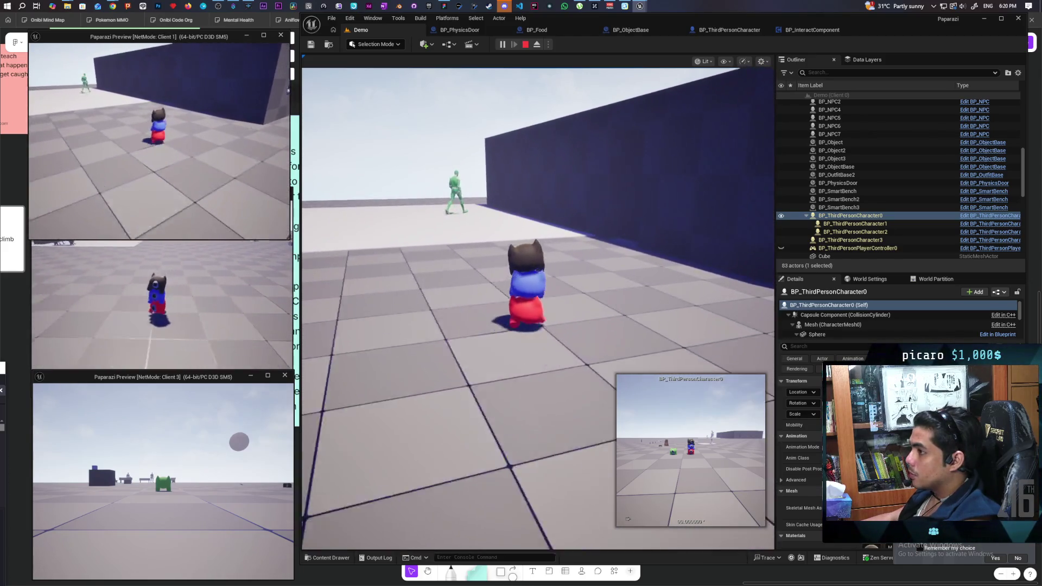
pyautogui.press('w')
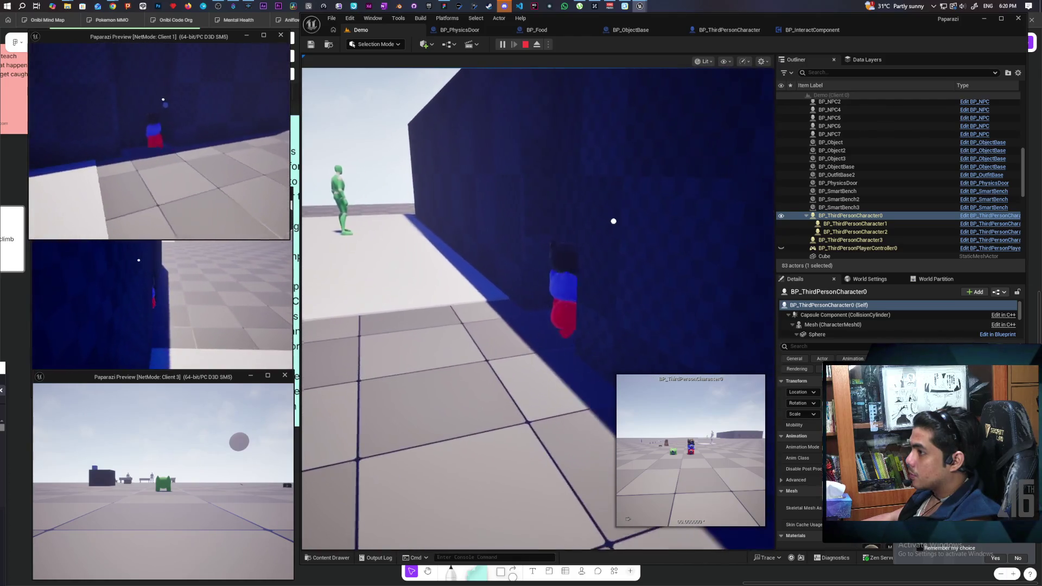
pyautogui.press('w')
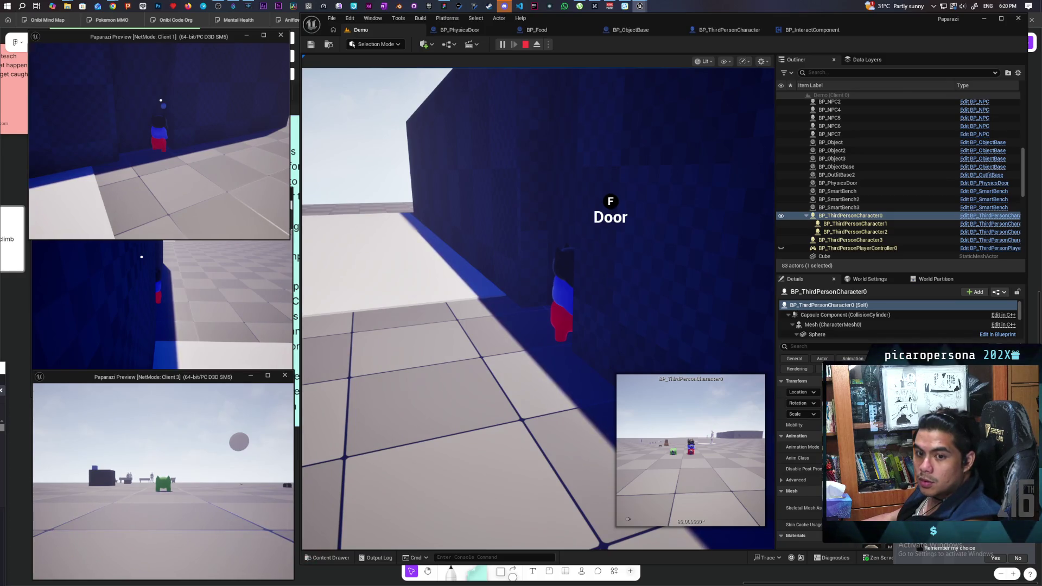
# Interact with the door using F, then walk the Client 1 character around the doorway.
pyautogui.click(515, 113)
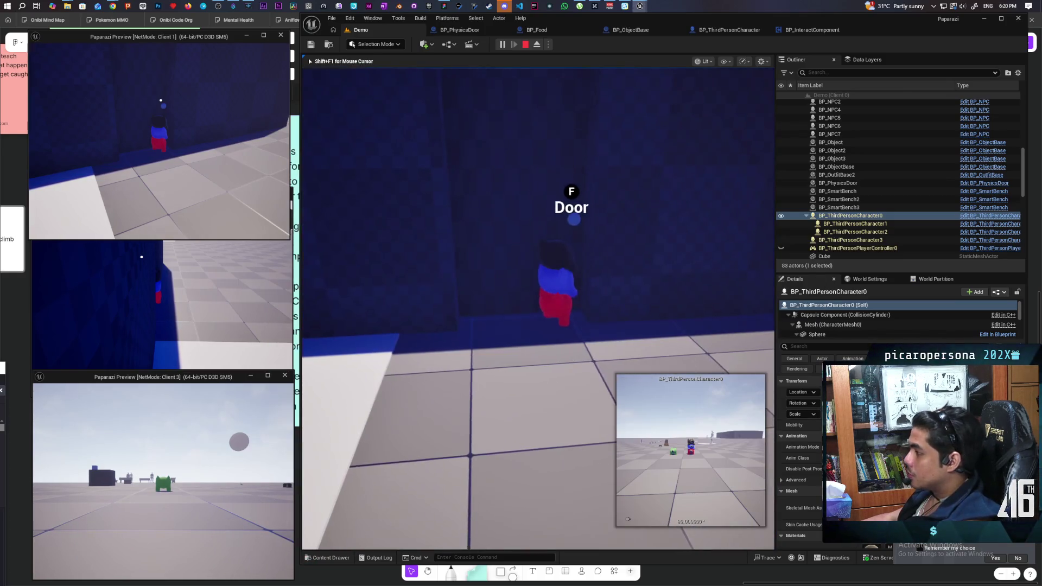
pyautogui.press('f')
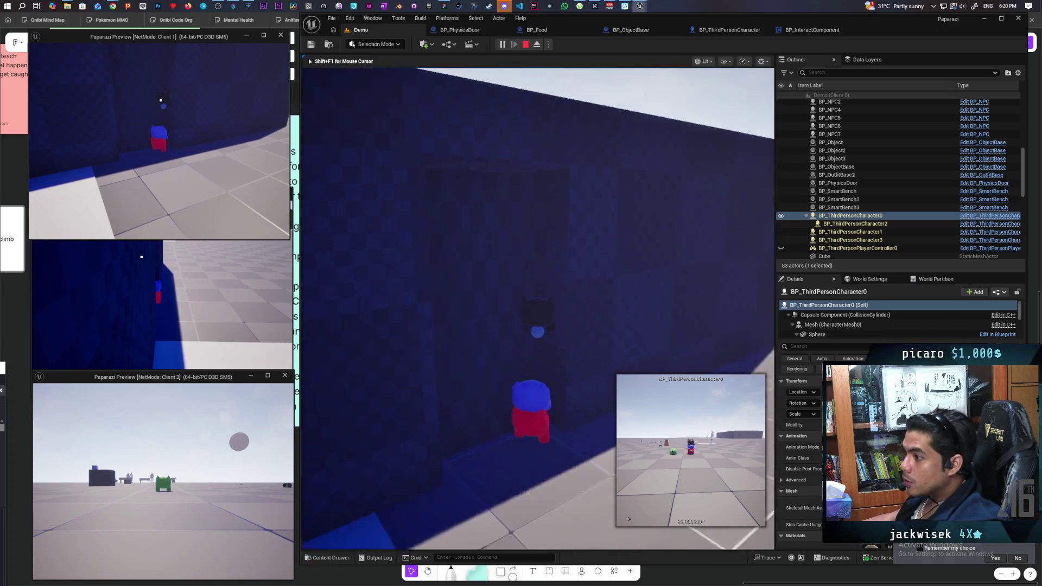
pyautogui.hotkey('alt', 'Tab')
pyautogui.click(460, 132)
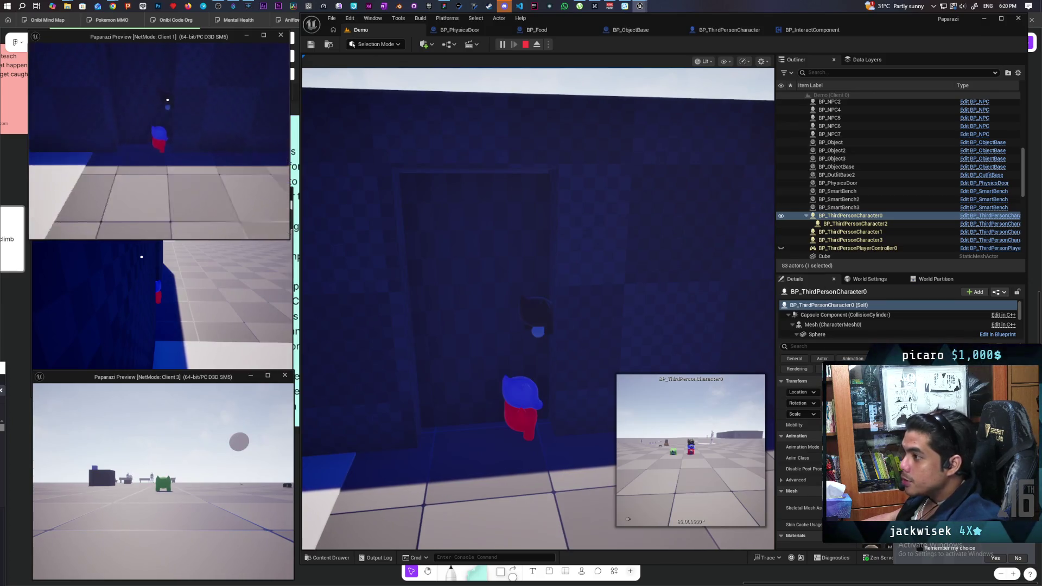
pyautogui.press('w')
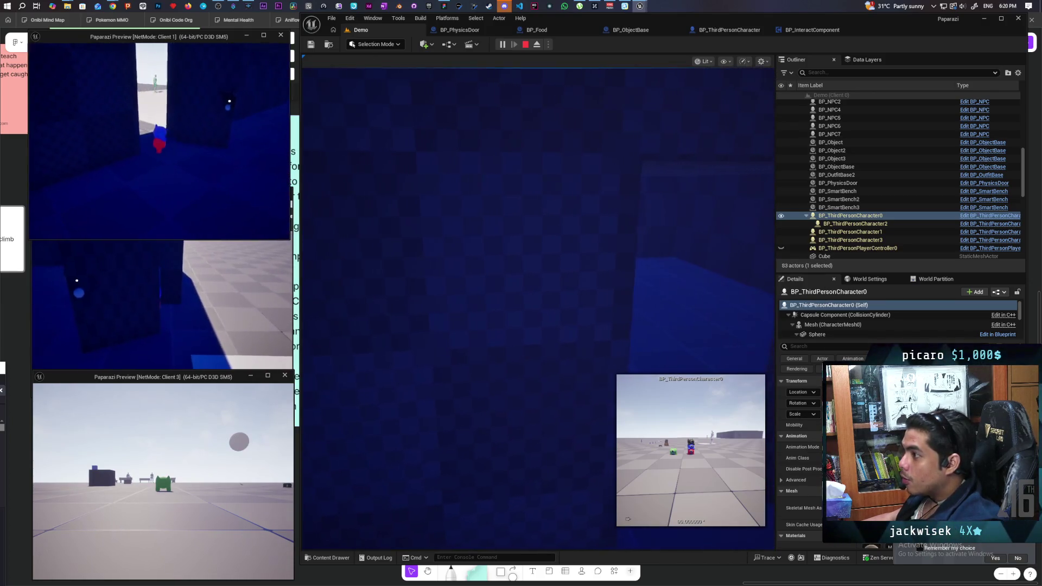
pyautogui.press('w')
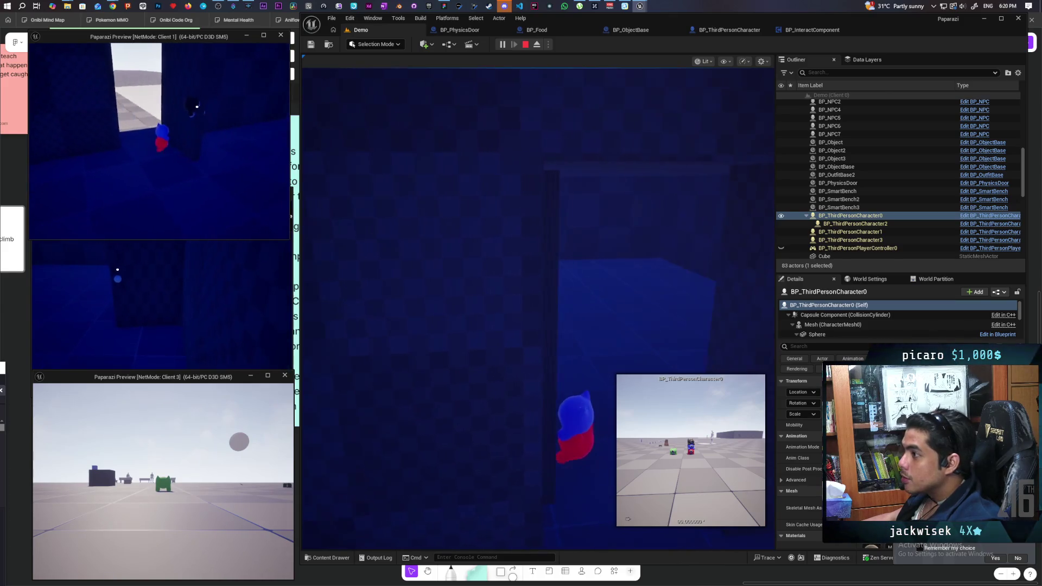
pyautogui.press('w')
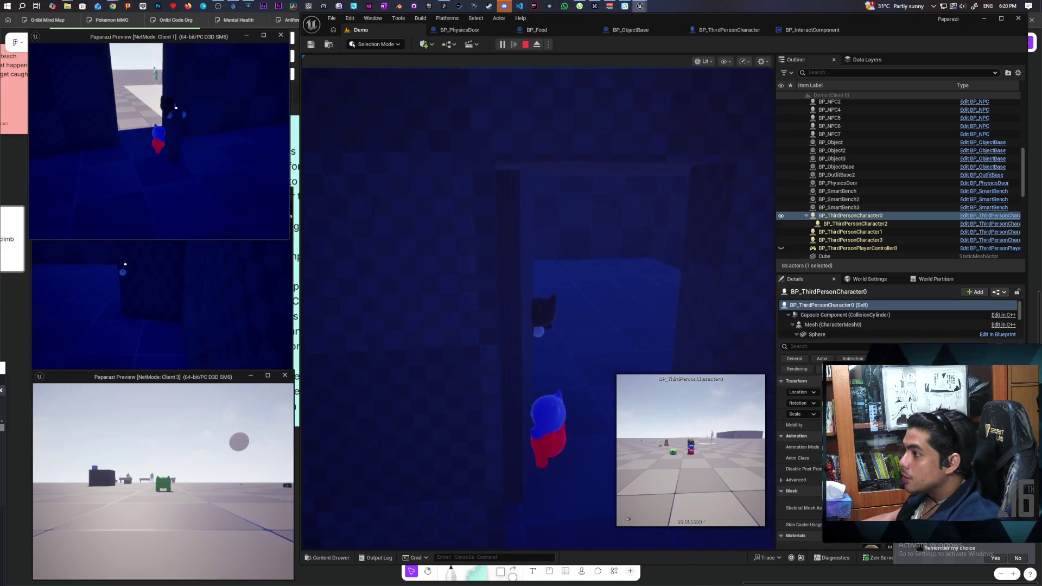
pyautogui.press('w')
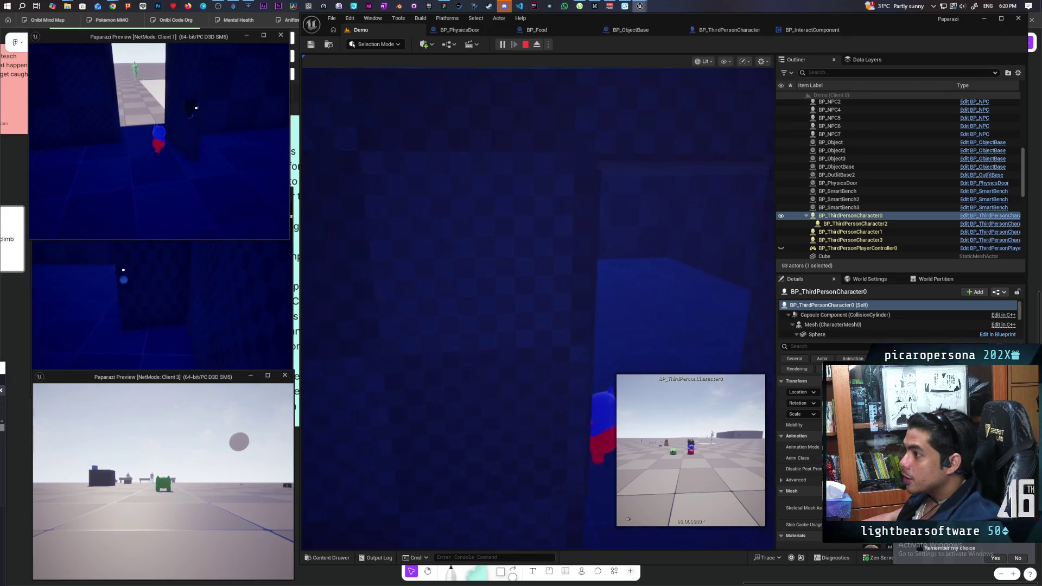
# Walk the main character up to the open doorway, close the door, and stop the play session.
pyautogui.hotkey('alt', 'Tab')
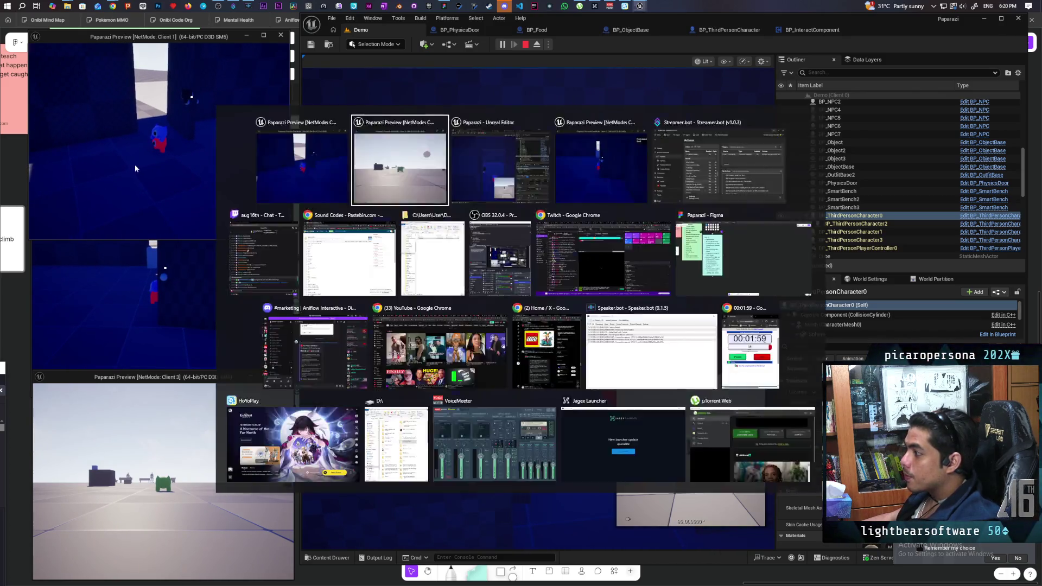
pyautogui.press('w')
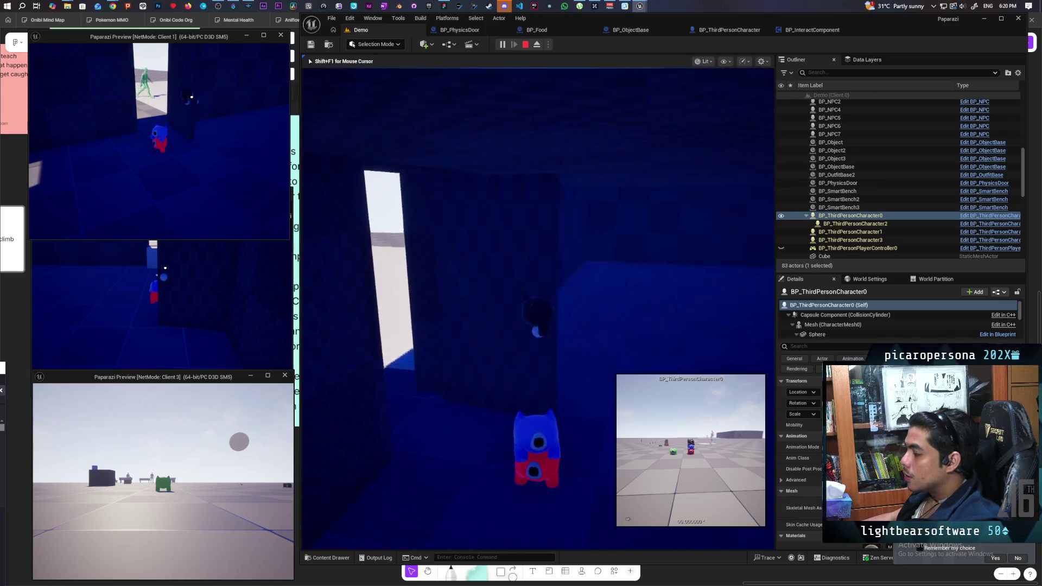
pyautogui.press('w')
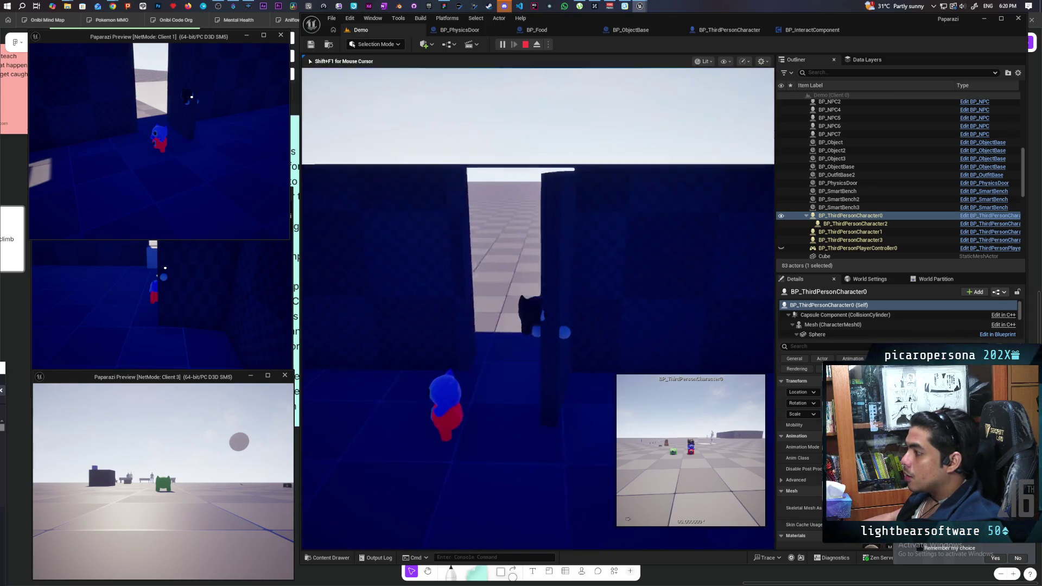
pyautogui.press('w')
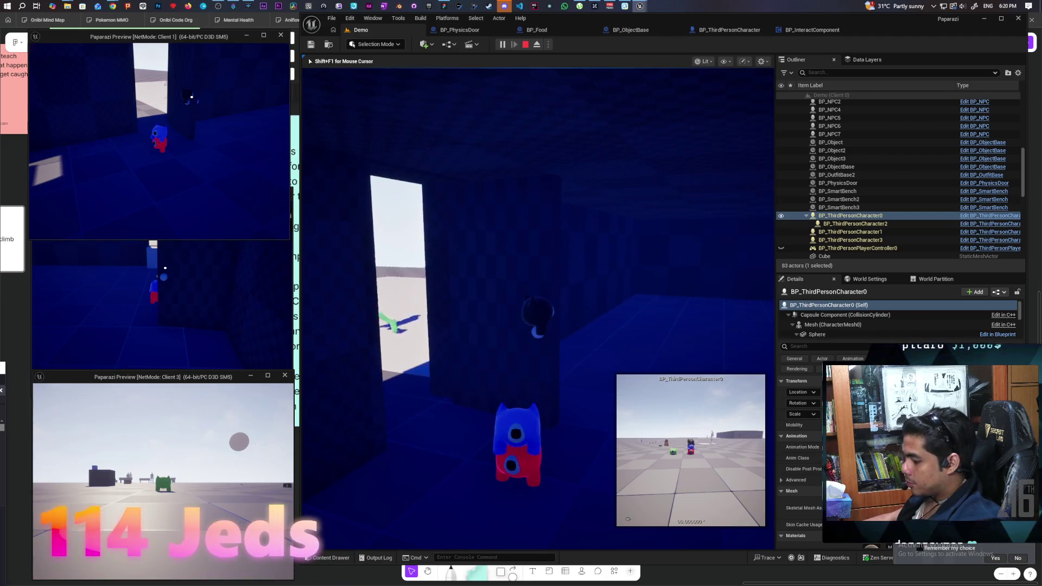
pyautogui.press('w')
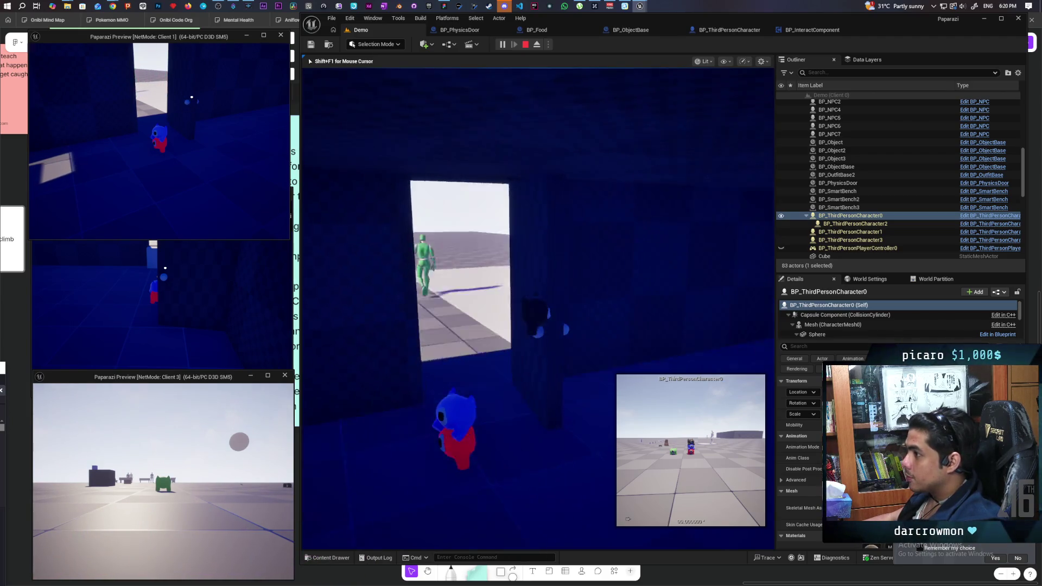
pyautogui.press('d')
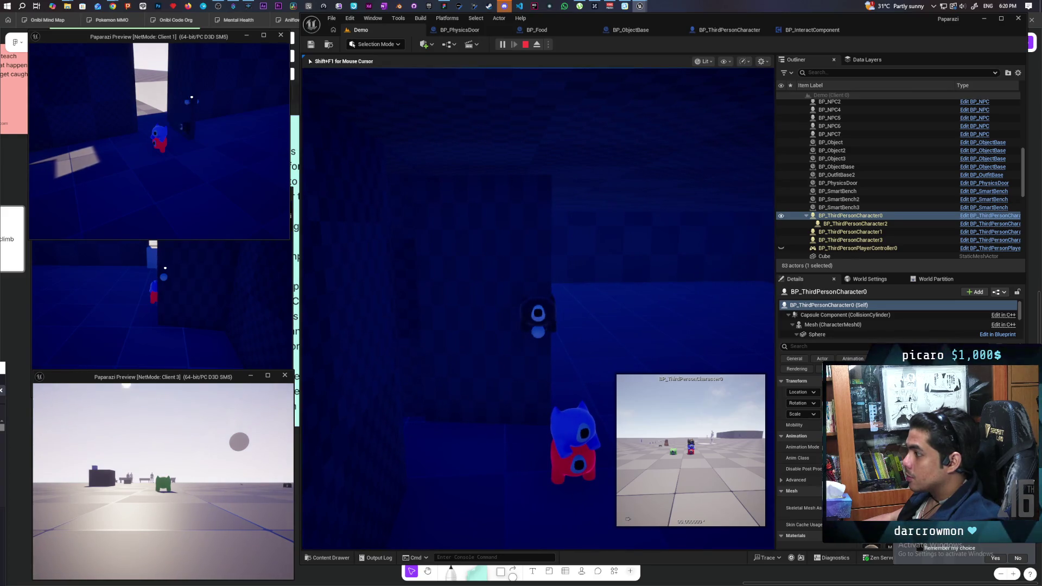
pyautogui.press('w')
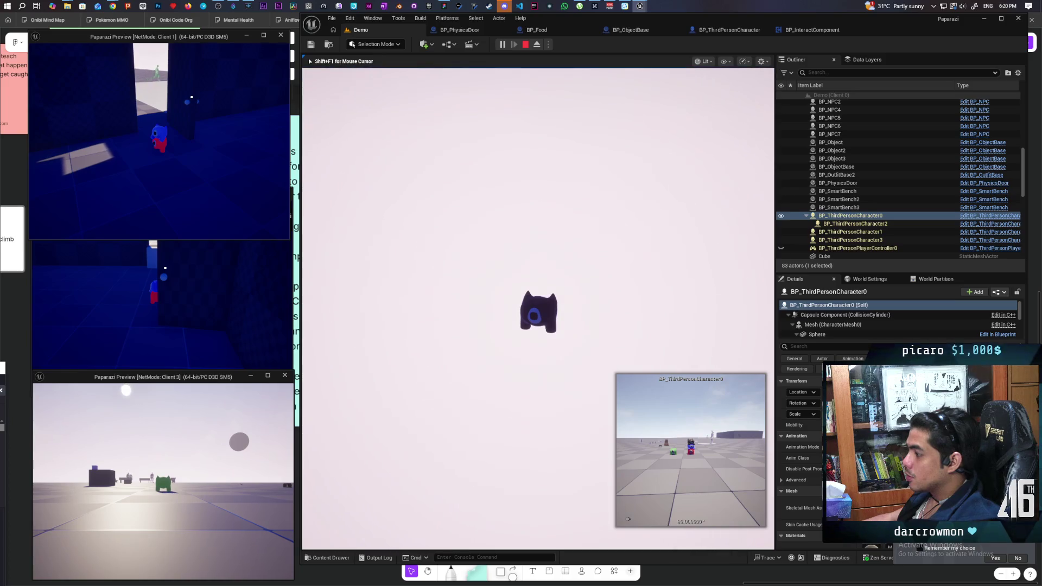
pyautogui.press('Escape')
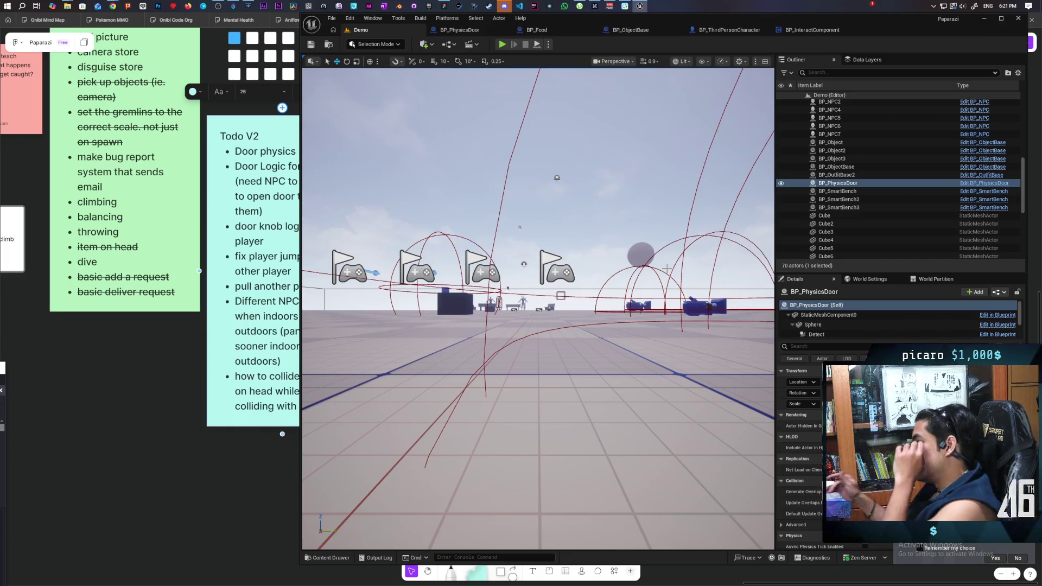
# Return to BP_PhysicsDoor's Interact graph after a quick look at BP_Food.
pyautogui.click(459, 30)
pyautogui.scroll(-1, 552, 136)
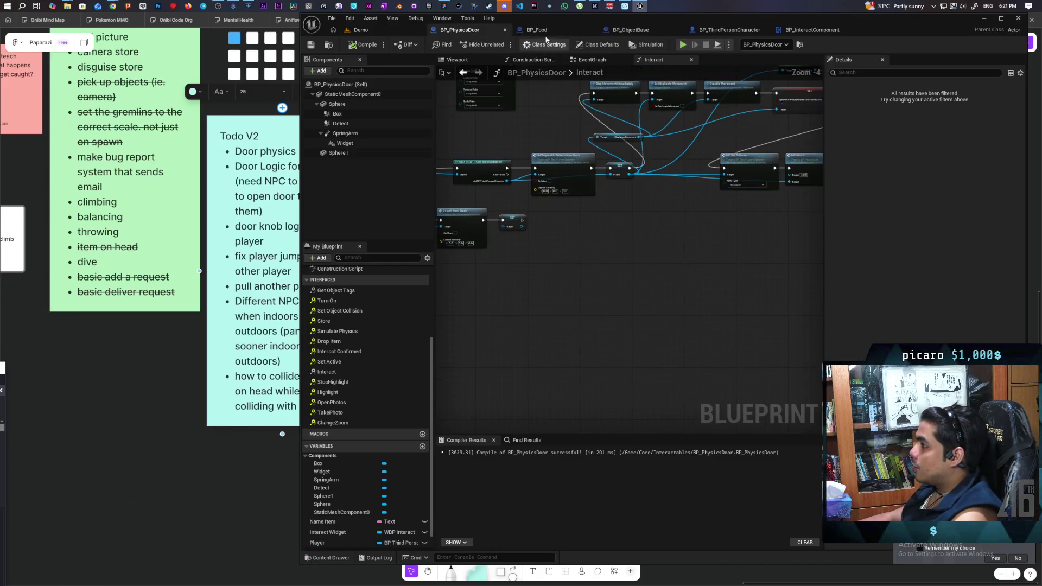
pyautogui.click(544, 31)
pyautogui.click(468, 31)
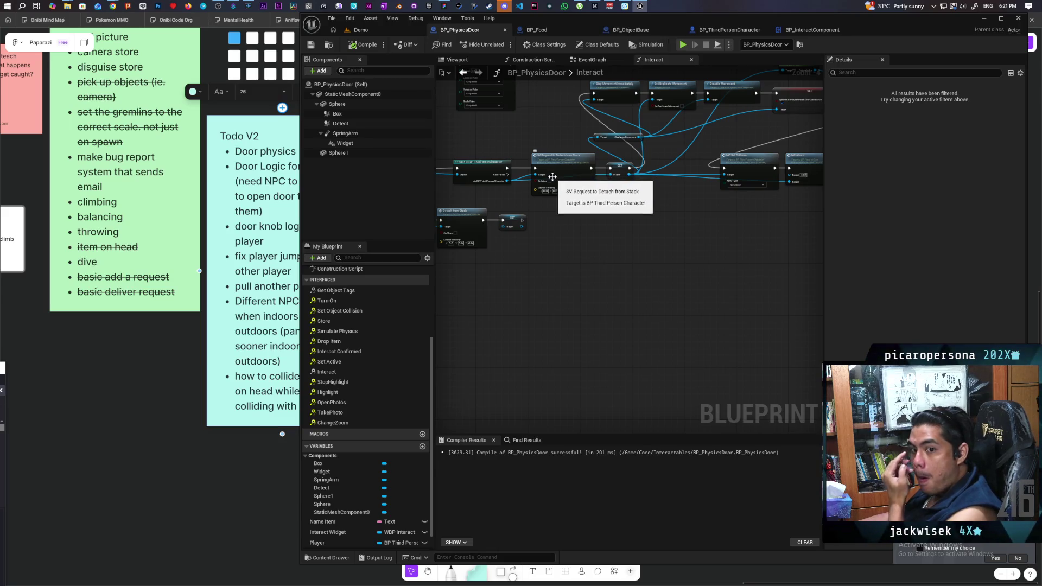
pyautogui.moveTo(581, 234)
pyautogui.mouseDown()
pyautogui.moveTo(750, 304)
pyautogui.moveTo(593, 288)
pyautogui.moveTo(667, 285)
pyautogui.moveTo(585, 322)
pyautogui.moveTo(699, 323)
pyautogui.mouseUp()
pyautogui.scroll(2, 751, 304)
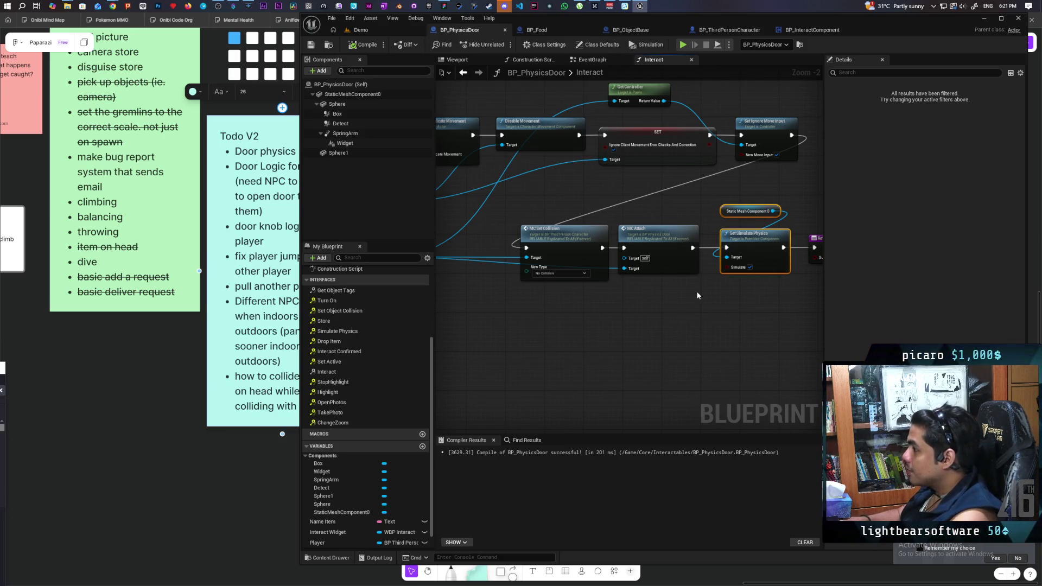
pyautogui.moveTo(679, 294)
pyautogui.mouseDown()
pyautogui.moveTo(749, 288)
pyautogui.moveTo(723, 299)
pyautogui.moveTo(643, 284)
pyautogui.mouseUp()
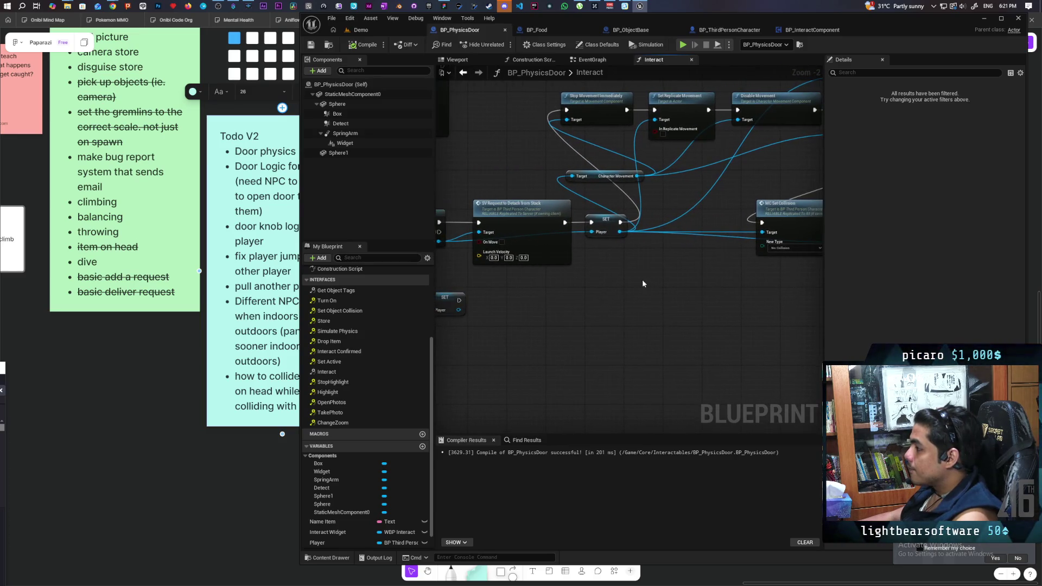
# Position MC Set Collision right after Detach from Stack following the Branch.
pyautogui.moveTo(792, 231)
pyautogui.mouseDown()
pyautogui.moveTo(727, 239)
pyautogui.moveTo(645, 313)
pyautogui.moveTo(586, 302)
pyautogui.moveTo(590, 318)
pyautogui.moveTo(554, 302)
pyautogui.moveTo(563, 302)
pyautogui.mouseUp()
pyautogui.moveTo(750, 220); pyautogui.dragTo(568, 274)
pyautogui.moveTo(611, 238); pyautogui.dragTo(748, 238)
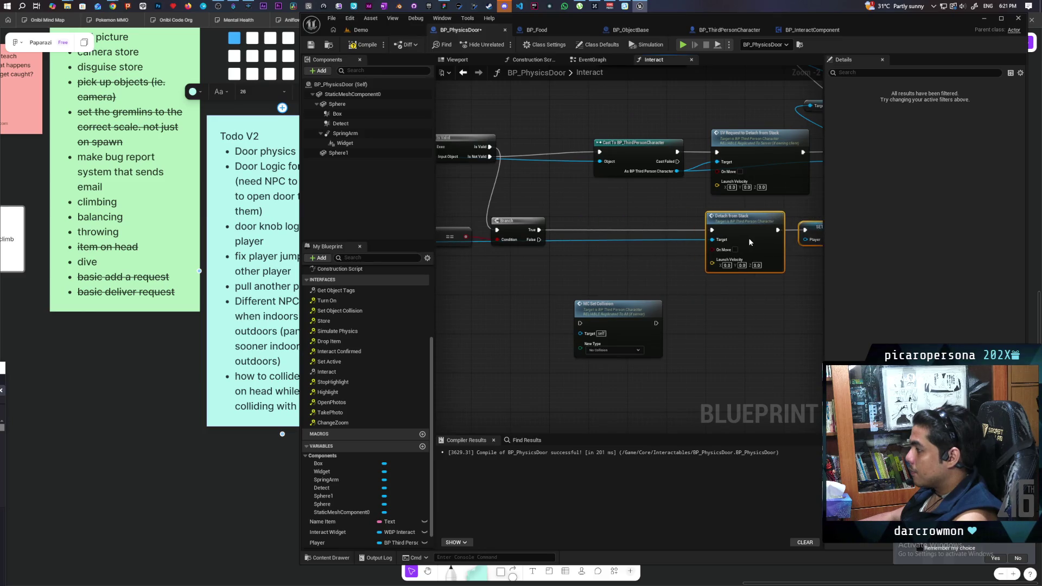
pyautogui.moveTo(616, 317)
pyautogui.mouseDown()
pyautogui.moveTo(625, 227)
pyautogui.moveTo(626, 288)
pyautogui.mouseUp()
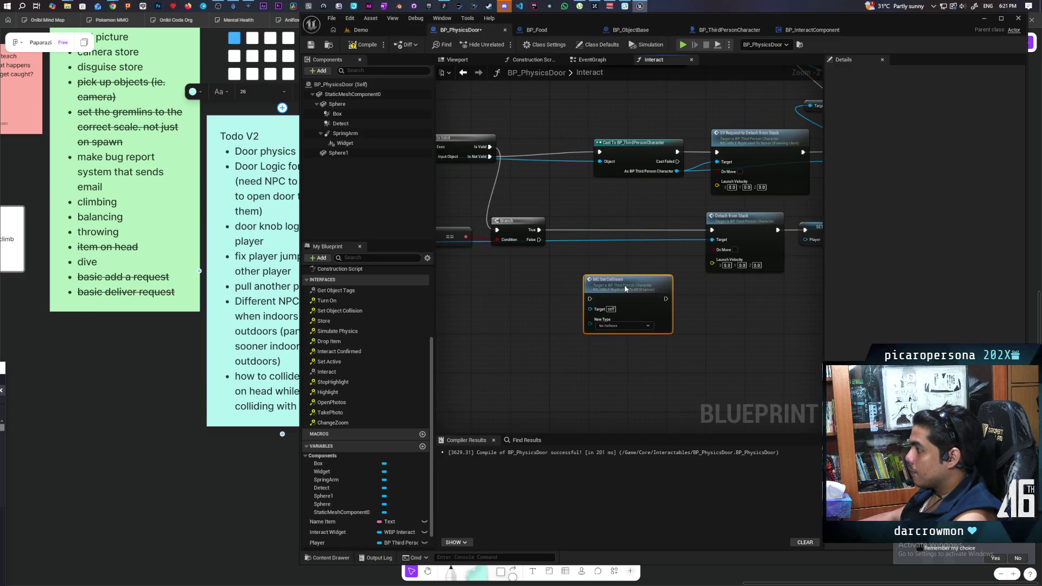
pyautogui.moveTo(743, 224); pyautogui.dragTo(617, 219)
pyautogui.moveTo(600, 227); pyautogui.dragTo(600, 224)
pyautogui.moveTo(625, 313)
pyautogui.mouseDown()
pyautogui.moveTo(673, 301)
pyautogui.moveTo(697, 240)
pyautogui.mouseUp()
# Set MC Set Collision's New Type to Collision Enabled (Query and Physics) and wire Detach from Stack into it.
pyautogui.click(690, 253)
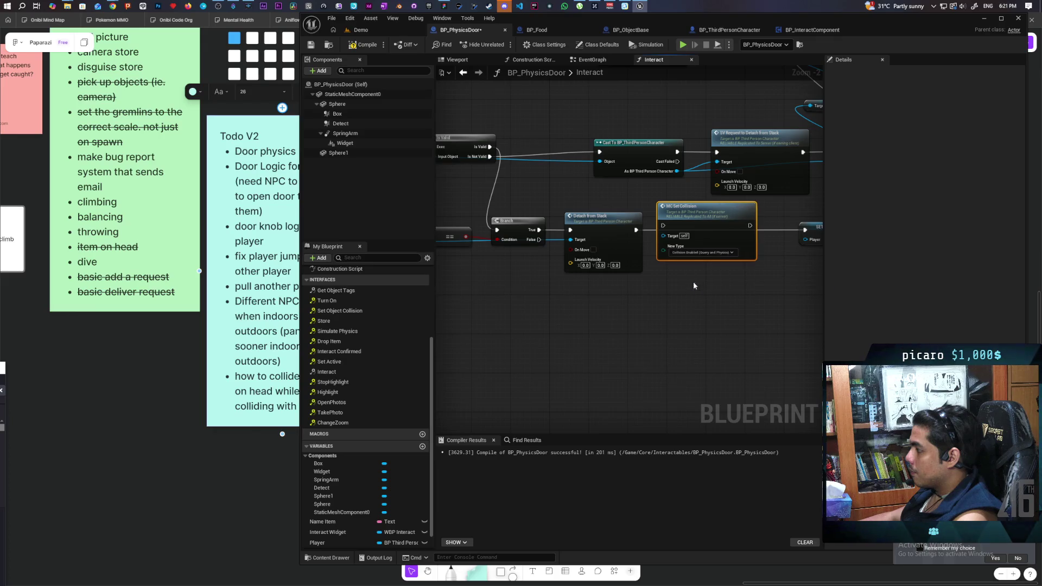
pyautogui.click(700, 286)
pyautogui.moveTo(528, 285); pyautogui.dragTo(509, 239)
pyautogui.moveTo(814, 212); pyautogui.dragTo(655, 258)
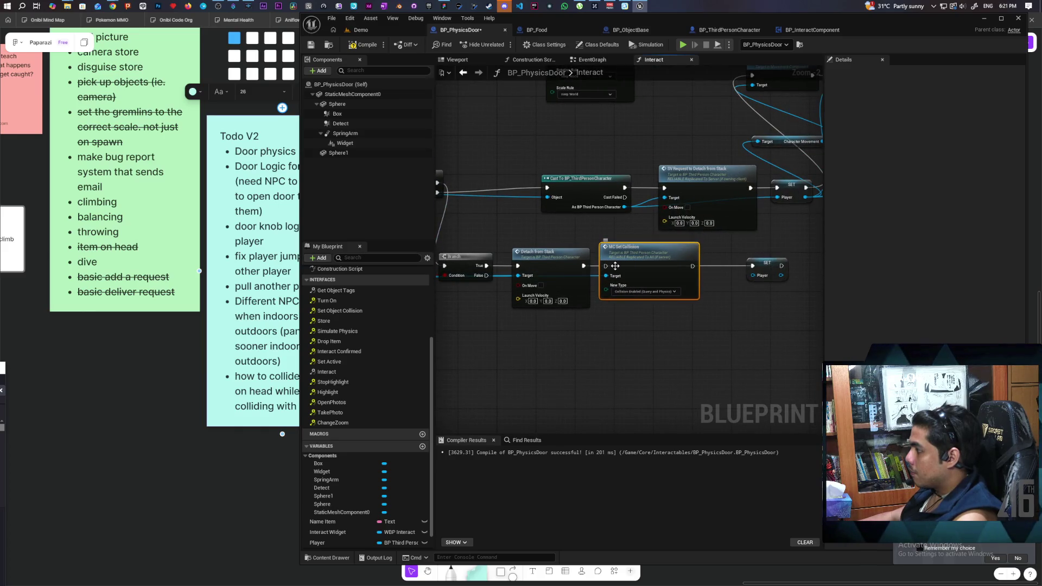
pyautogui.moveTo(584, 266); pyautogui.dragTo(607, 268)
pyautogui.moveTo(694, 266)
pyautogui.mouseDown()
pyautogui.moveTo(624, 266)
pyautogui.moveTo(756, 331)
pyautogui.mouseUp()
pyautogui.moveTo(644, 348)
pyautogui.mouseDown()
pyautogui.moveTo(682, 324)
pyautogui.moveTo(695, 330)
pyautogui.moveTo(680, 335)
pyautogui.moveTo(724, 332)
pyautogui.moveTo(708, 332)
pyautogui.moveTo(796, 309)
pyautogui.mouseUp()
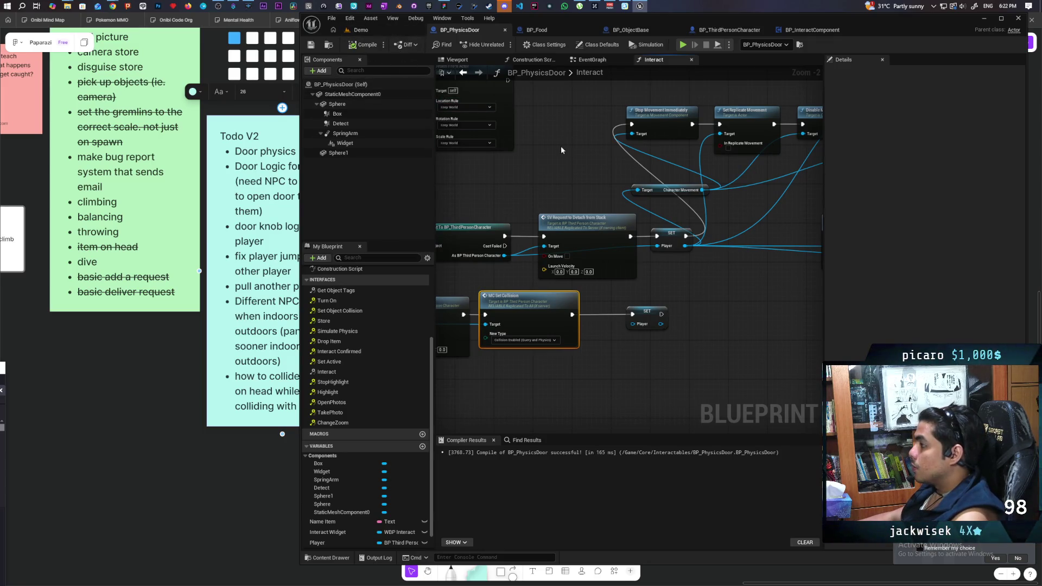
# Jump to Set Replicate Movement from Find Results, then play the Demo level with three clients.
pyautogui.scroll(-2, 565, 146)
pyautogui.moveTo(571, 151)
pyautogui.mouseDown()
pyautogui.moveTo(587, 152)
pyautogui.moveTo(640, 230)
pyautogui.moveTo(630, 293)
pyautogui.moveTo(705, 299)
pyautogui.moveTo(672, 359)
pyautogui.moveTo(630, 302)
pyautogui.mouseUp()
pyautogui.scroll(-1, 673, 359)
pyautogui.scroll(2, 599, 295)
pyautogui.doubleClick(597, 287)
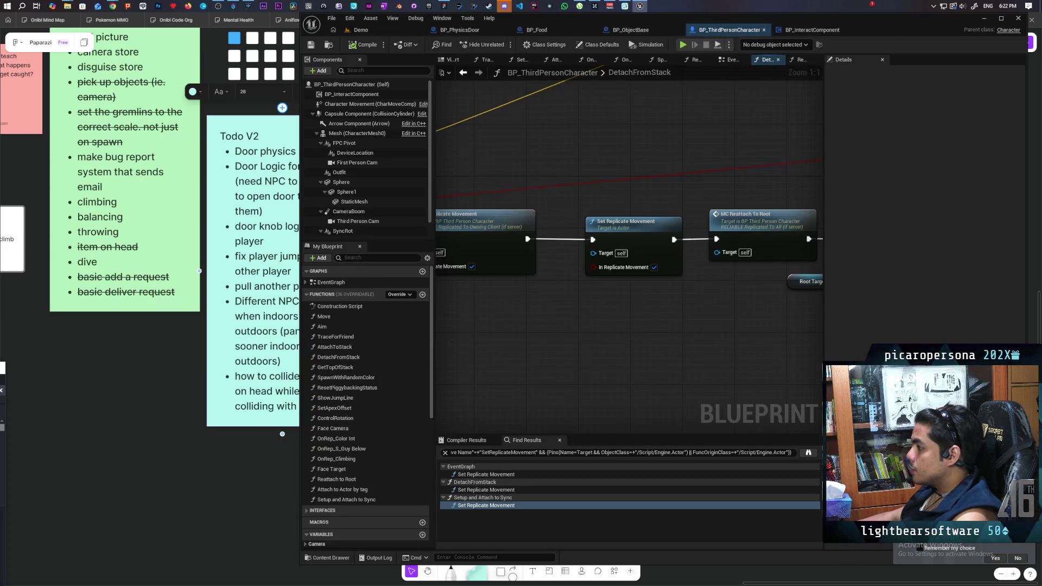
pyautogui.click(361, 30)
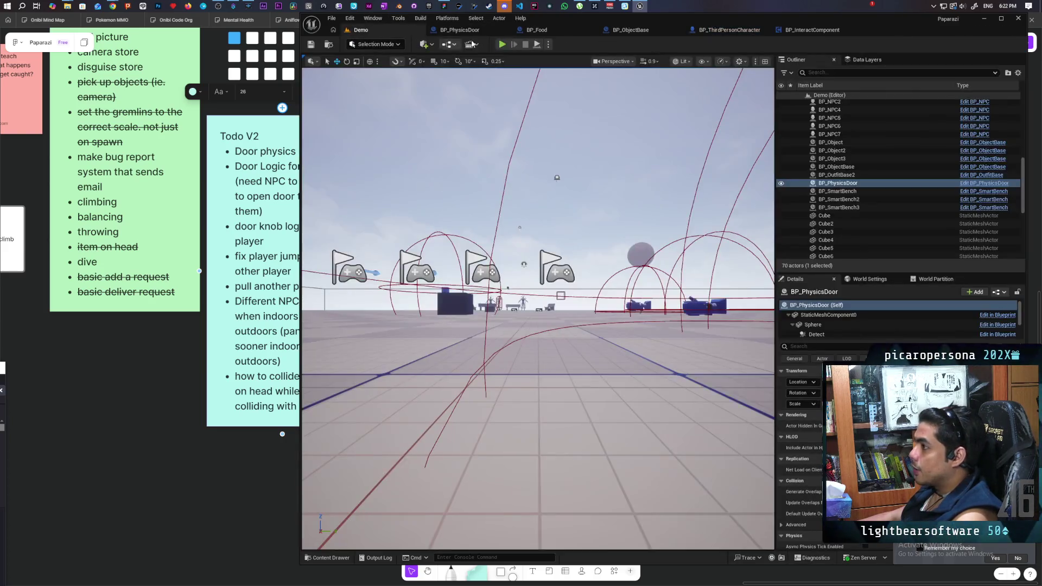
pyautogui.click(502, 44)
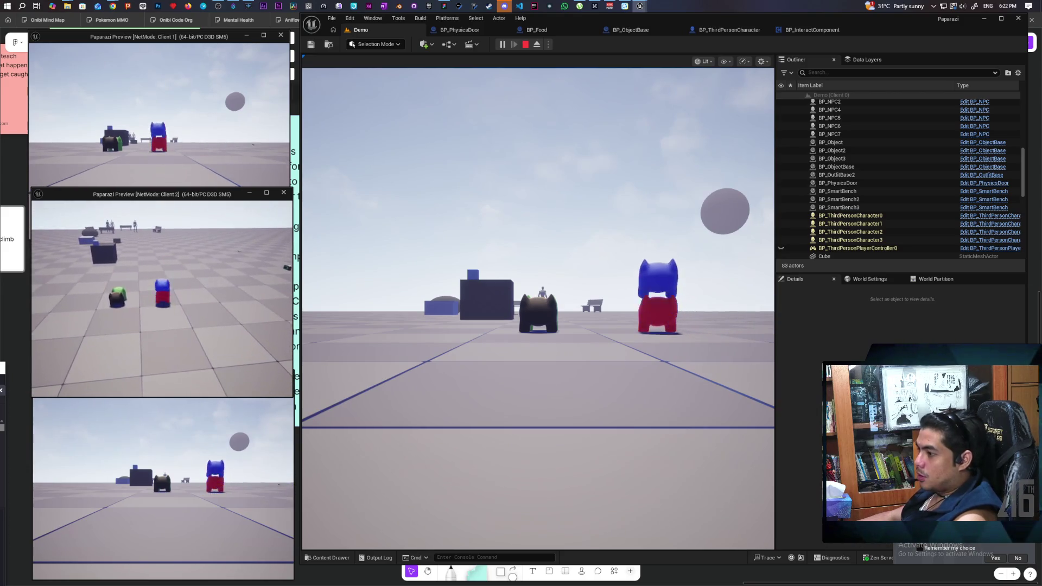
# Walk the character to the door and open it with F.
pyautogui.click(306, 328)
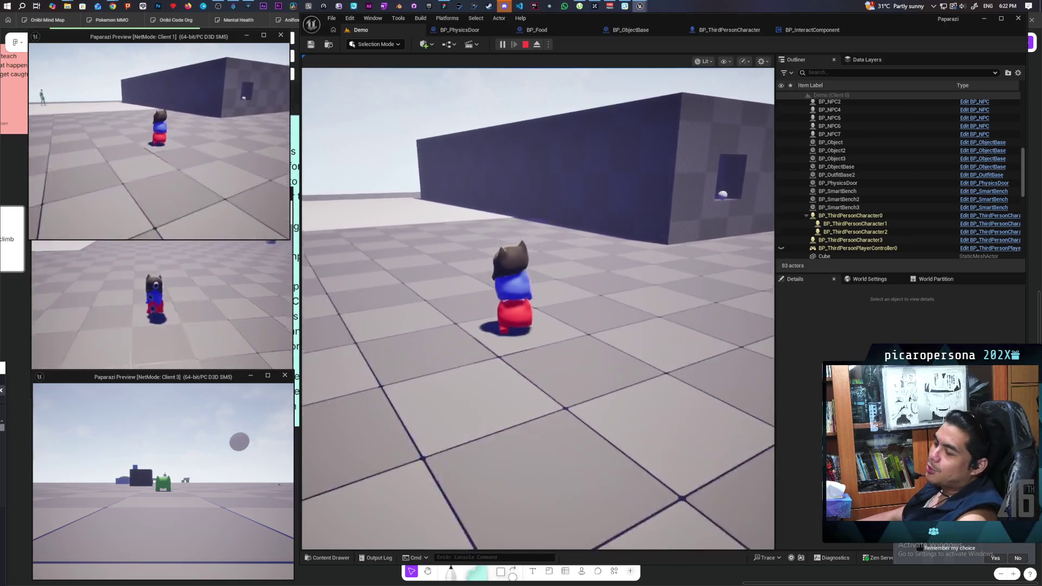
pyautogui.press('w')
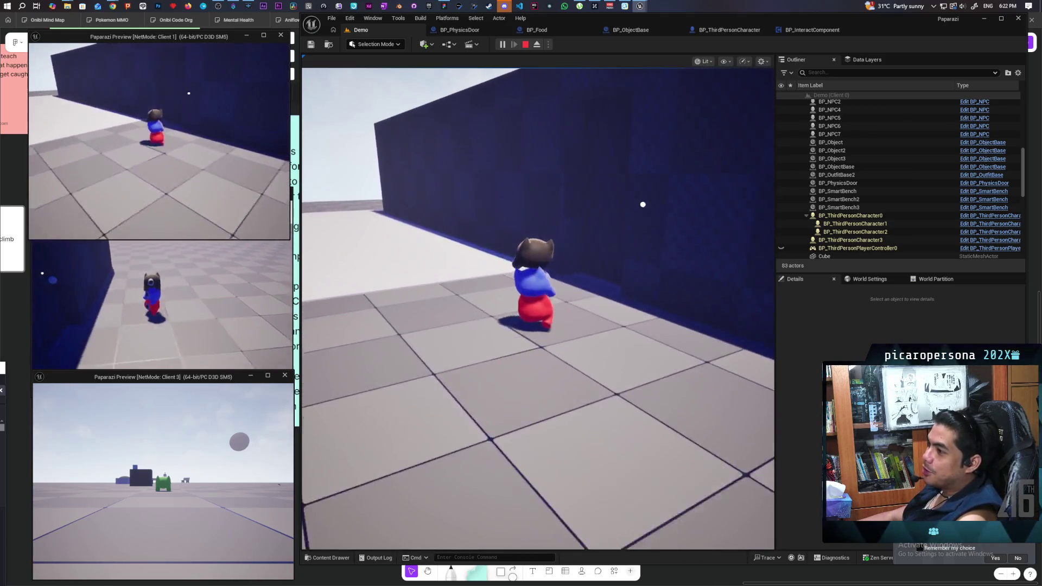
pyautogui.hotkey('alt', 'Tab')
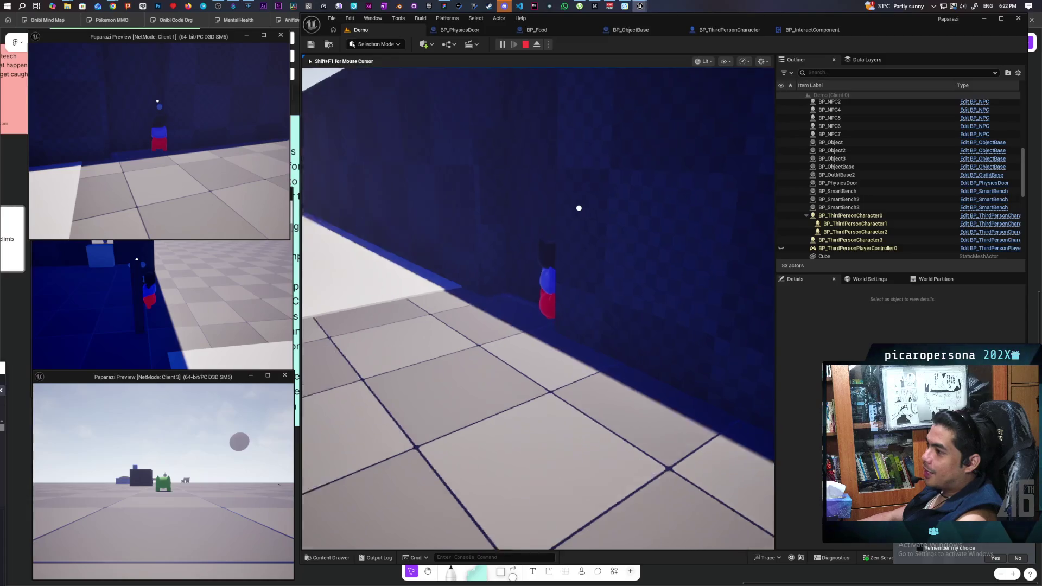
pyautogui.press('d')
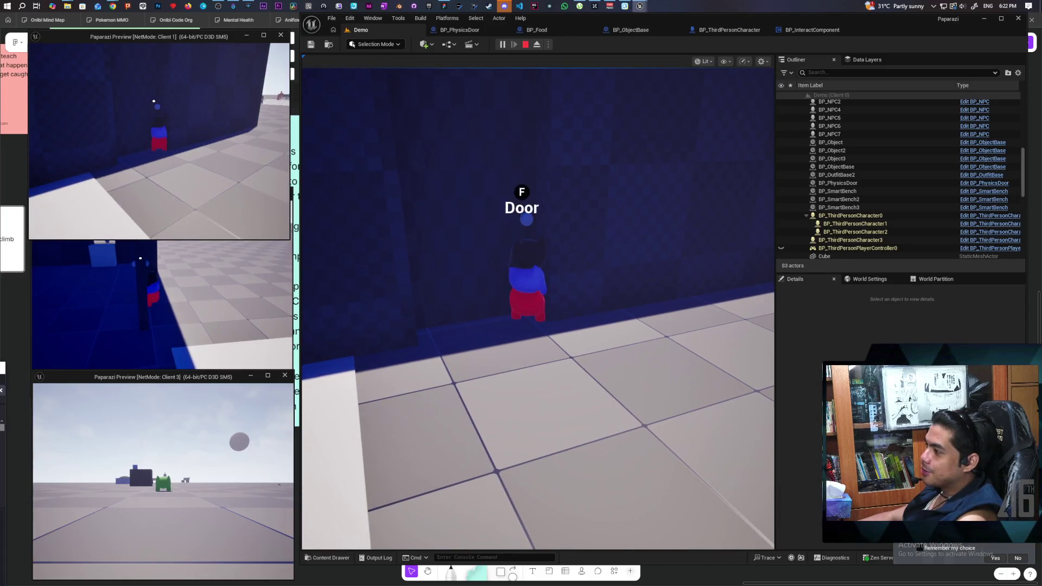
pyautogui.press('f')
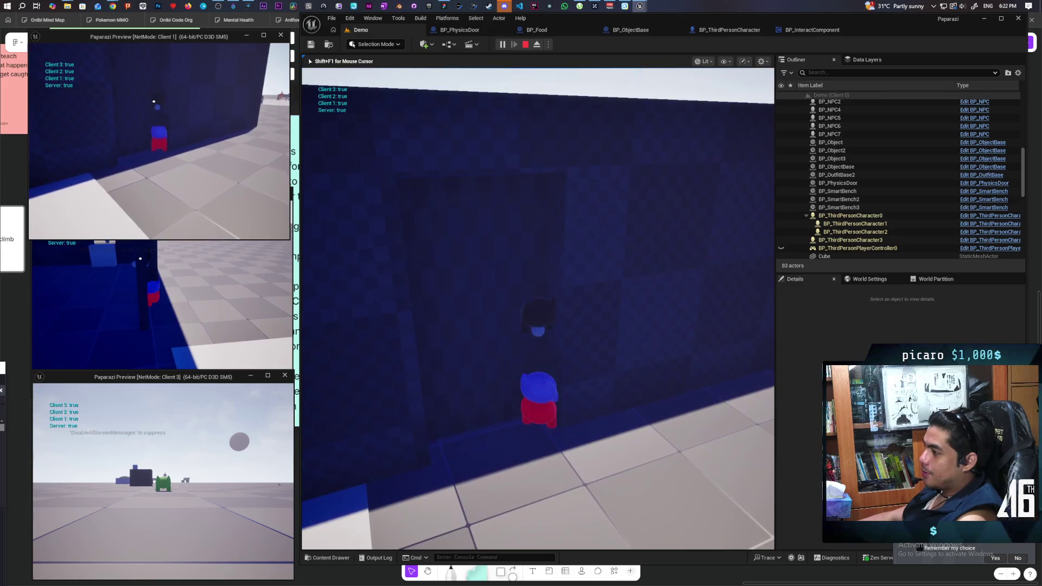
# Walk through the lit doorway, then stop the play test.
pyautogui.press('w')
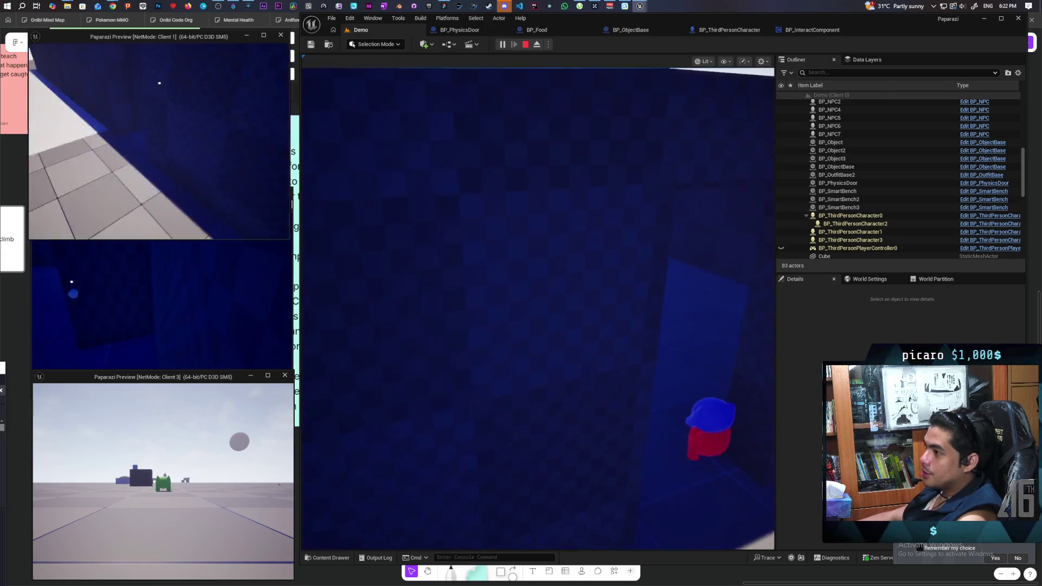
pyautogui.press('w')
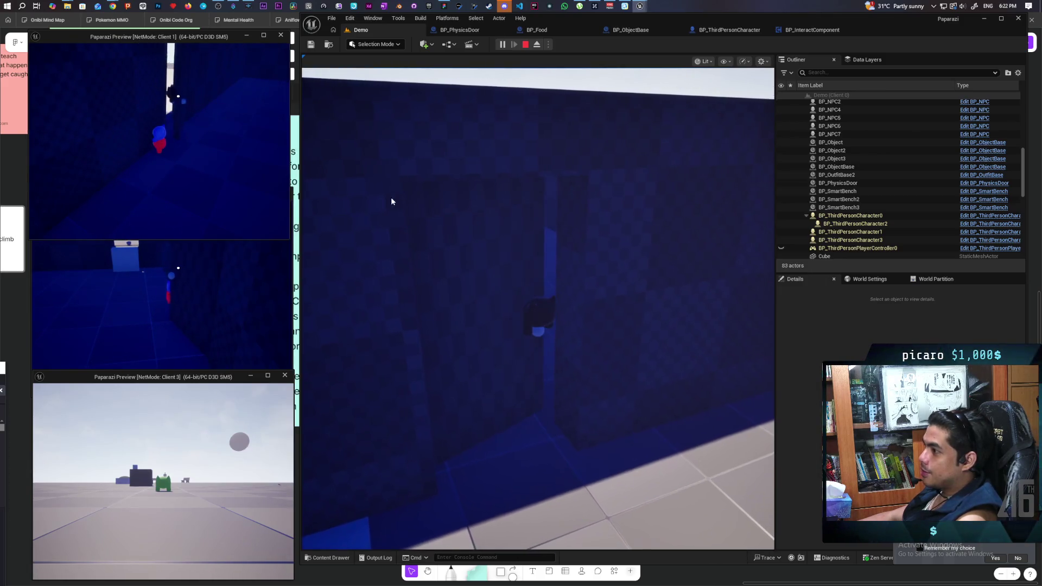
pyautogui.click(463, 208)
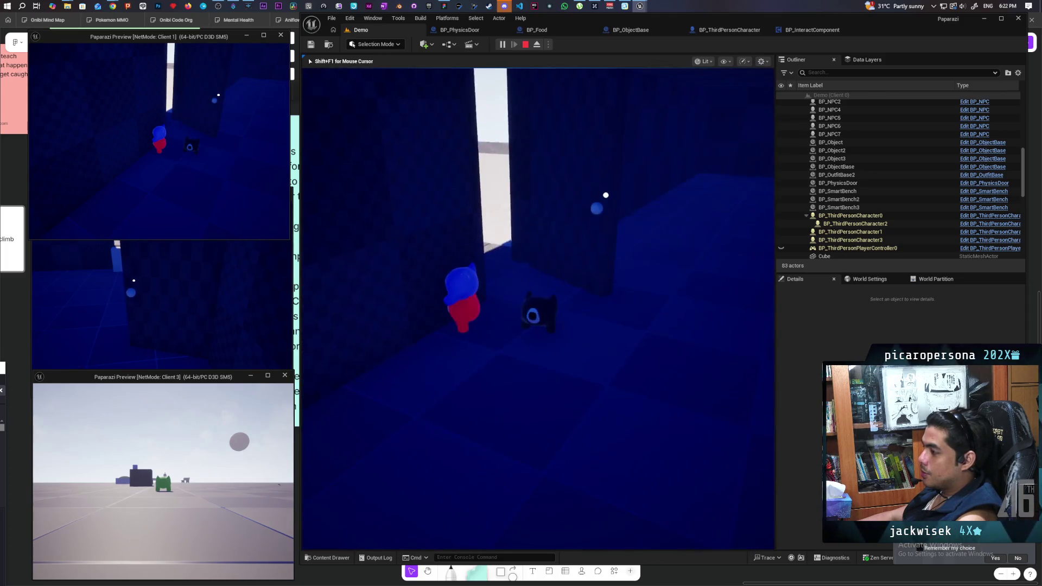
pyautogui.press('w')
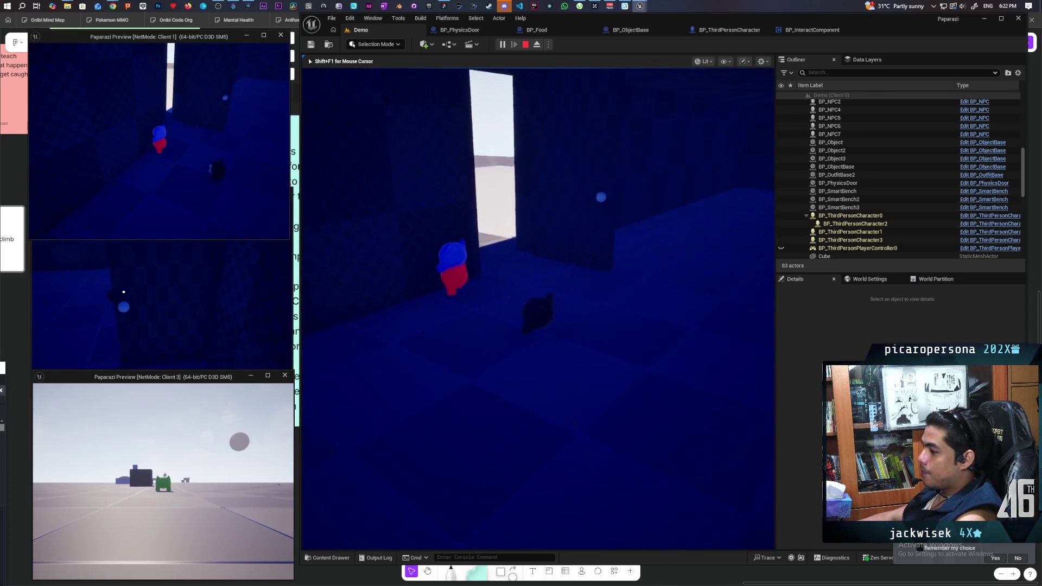
pyautogui.press('w')
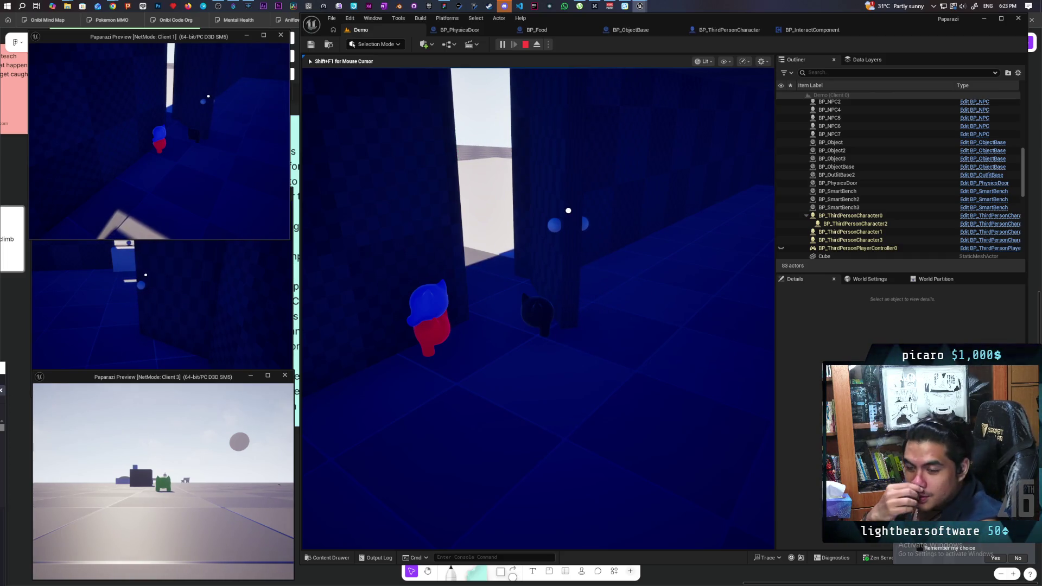
pyautogui.press('Escape')
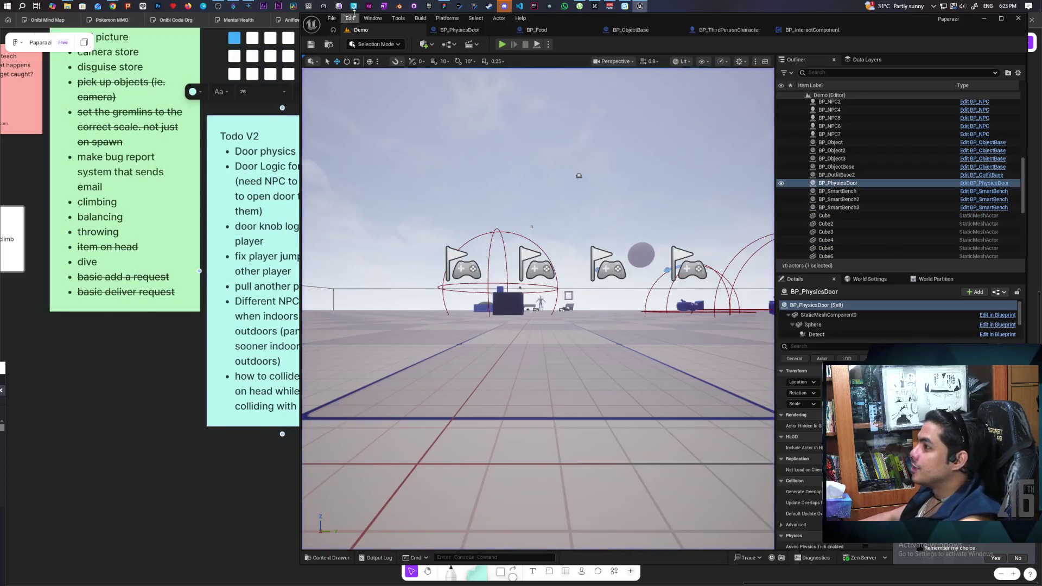
# In GitHub Desktop, enter the summary 'Basic door interaction' and commit the 5 changed files to main.
pyautogui.click(414, 6)
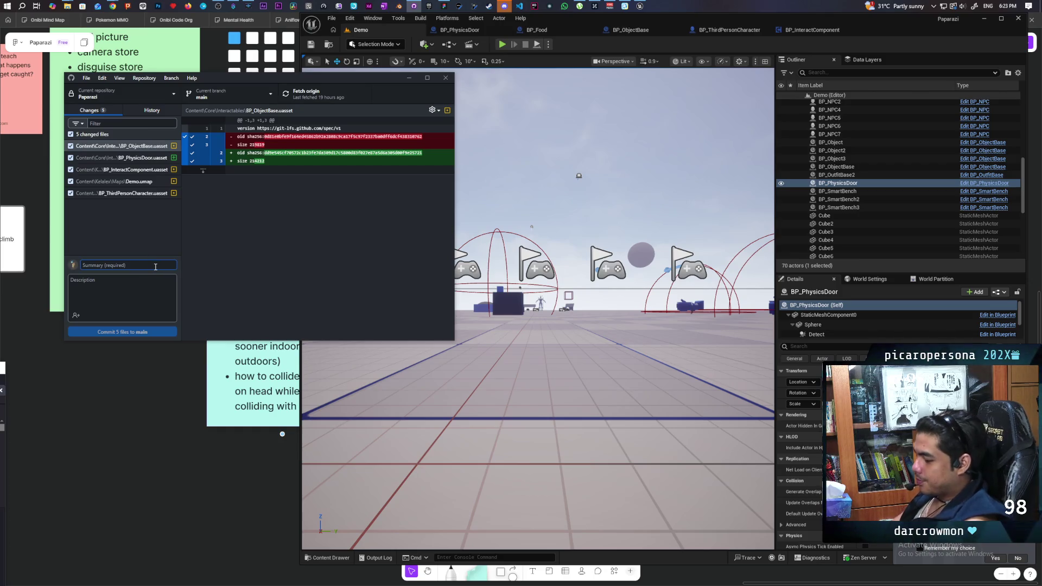
pyautogui.write('Basic')
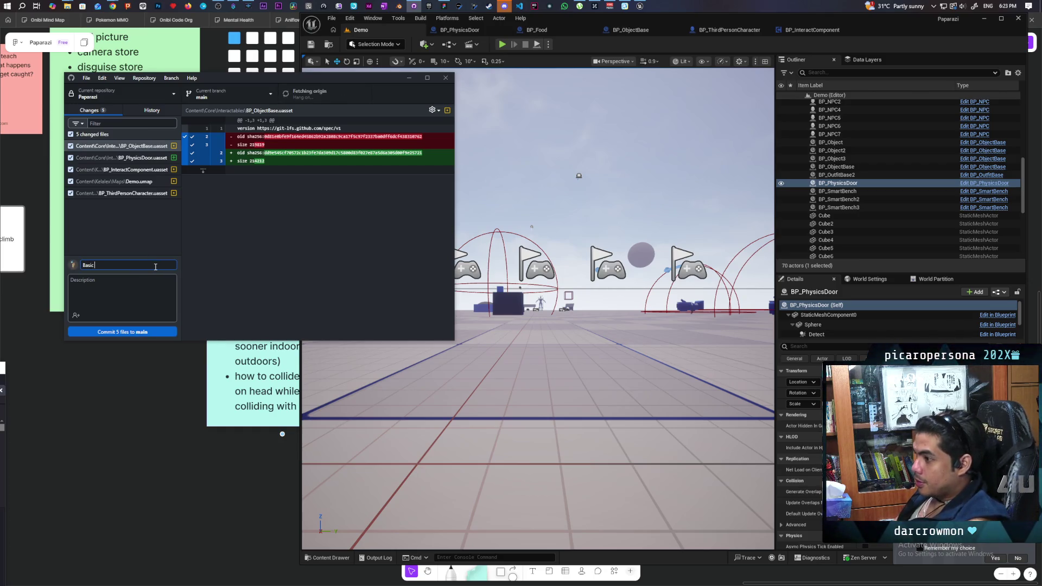
pyautogui.write(' door interaction')
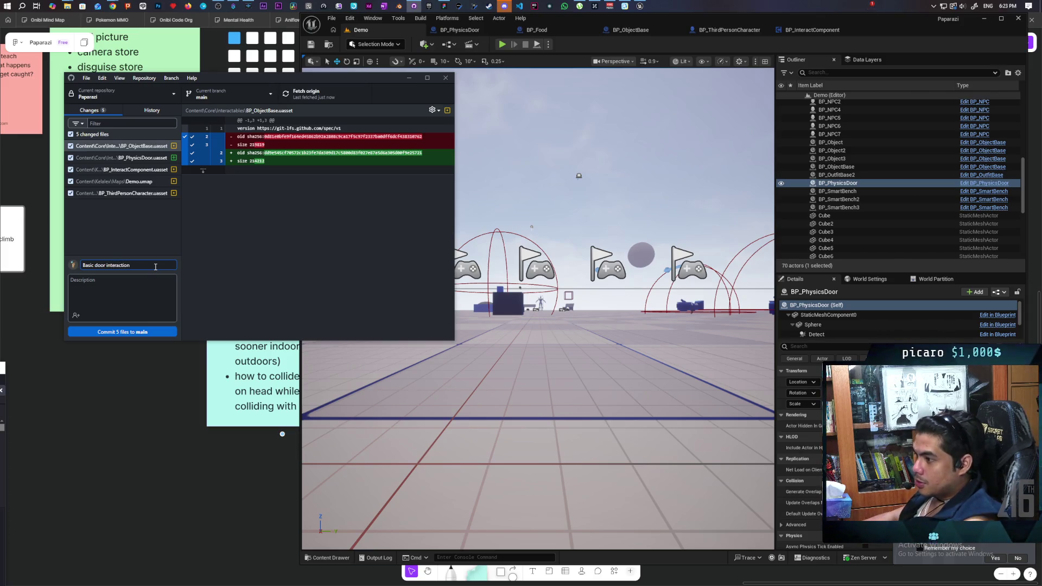
pyautogui.click(121, 332)
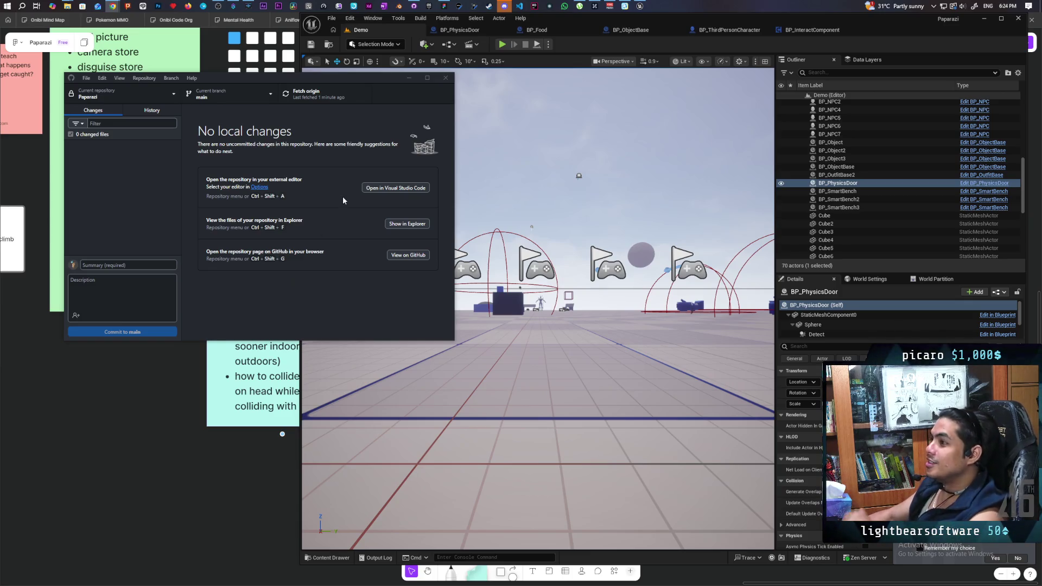
# Wait for the 5-file commit to main to finish in GitHub Desktop.
pyautogui.moveTo(112, 7)
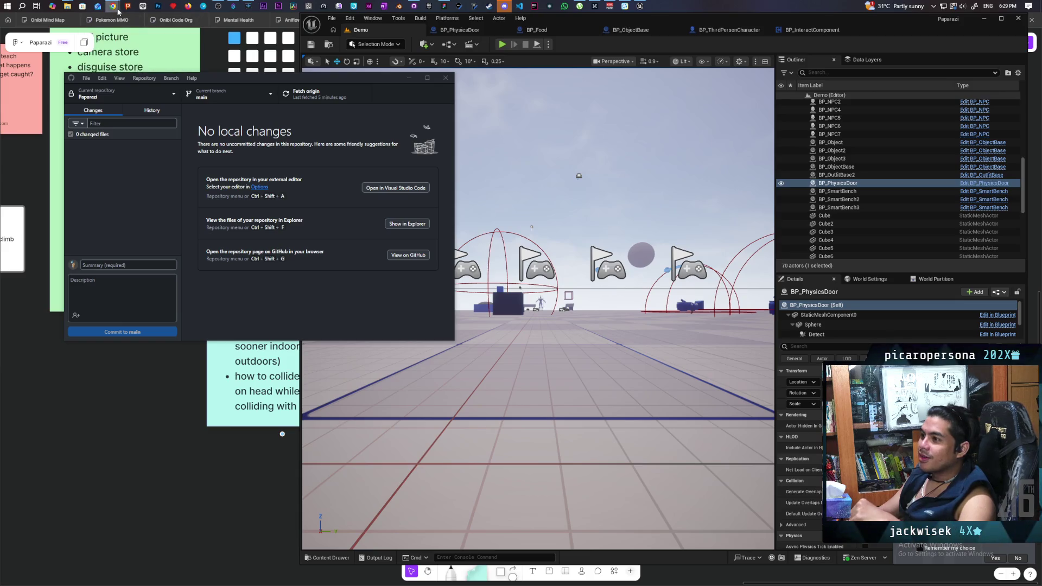
# Bring the browser's Twitch Stream Manager dashboard to the front.
pyautogui.moveTo(112, 6)
pyautogui.click(526, 48)
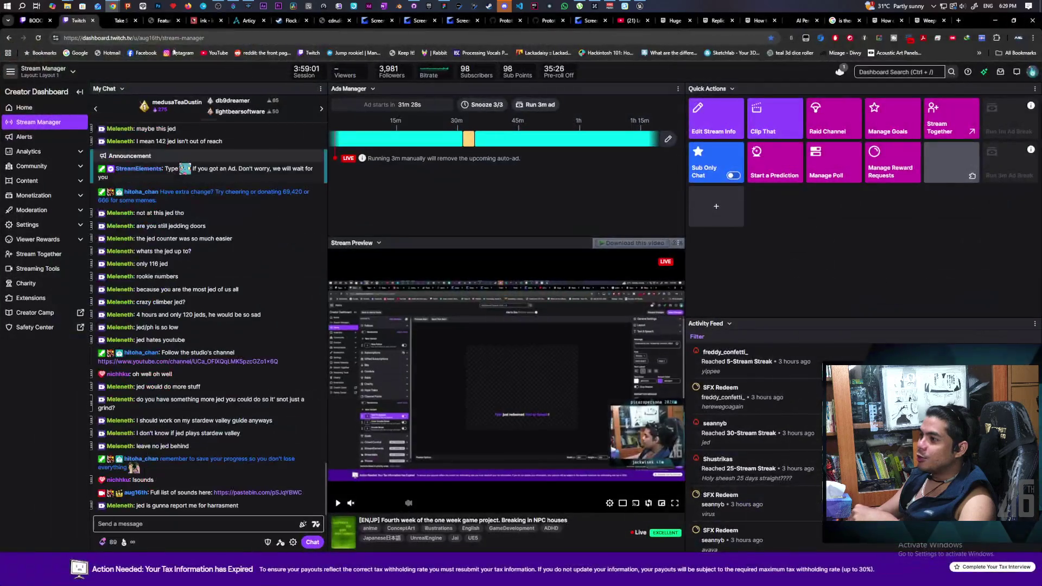
# Go to the Twitch stream manager and open a followed creator's Blender & UE5 live stream.
pyautogui.click(40, 20)
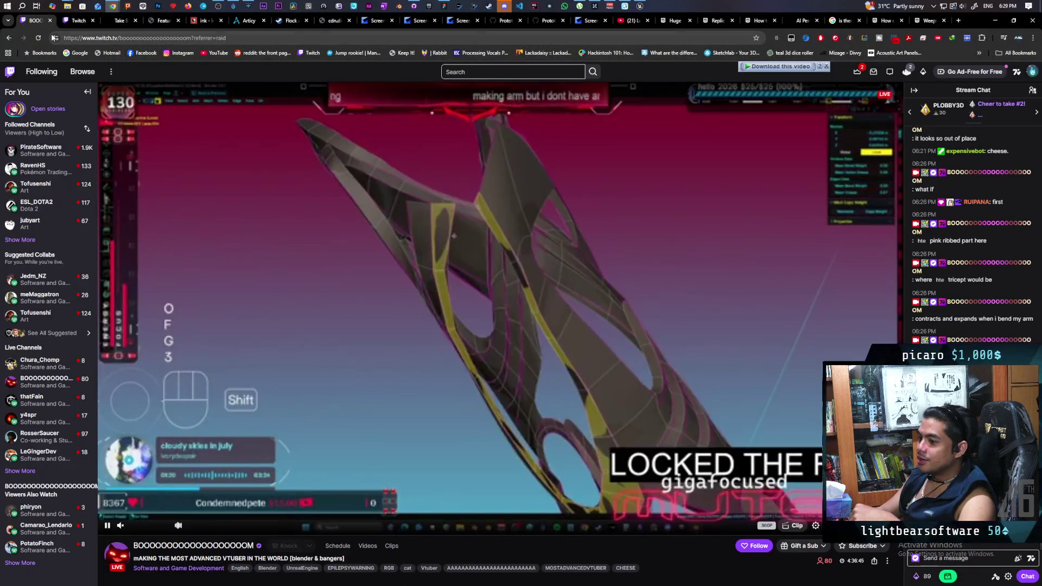
pyautogui.click(20, 239)
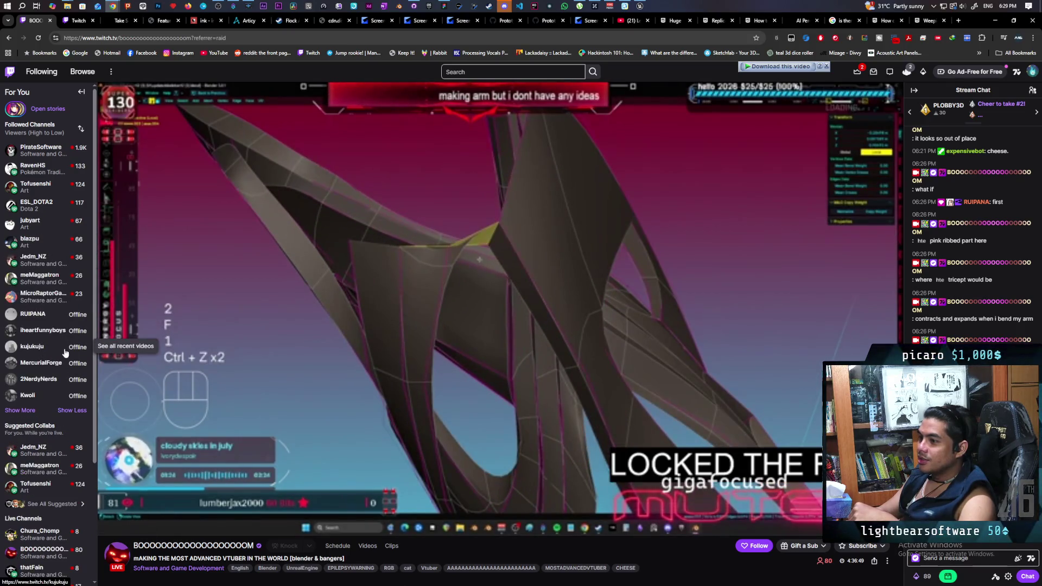
pyautogui.click(50, 263)
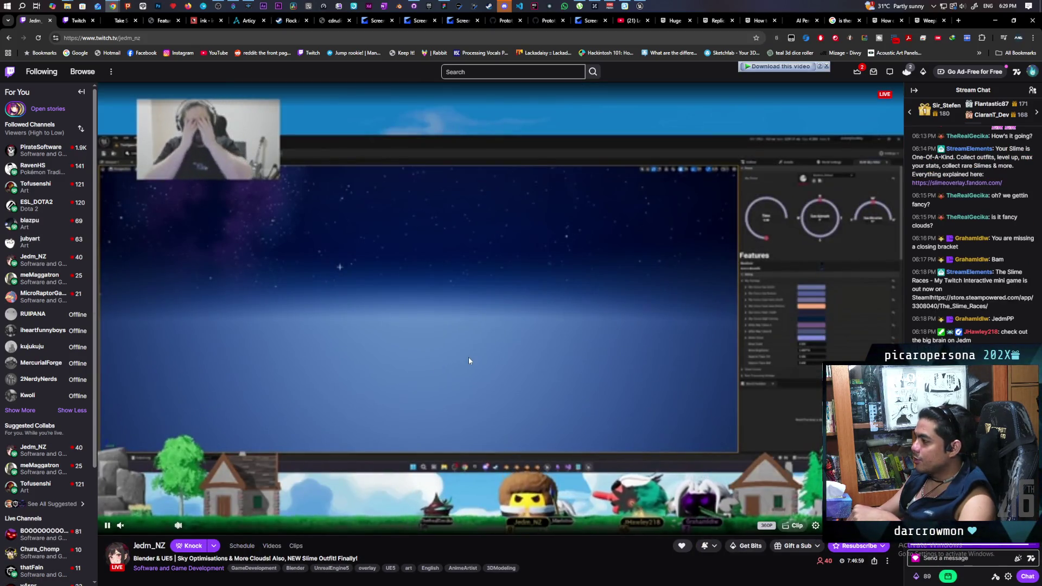
# Lower the stream volume to about 16% and pause the stream.
pyautogui.click(139, 526)
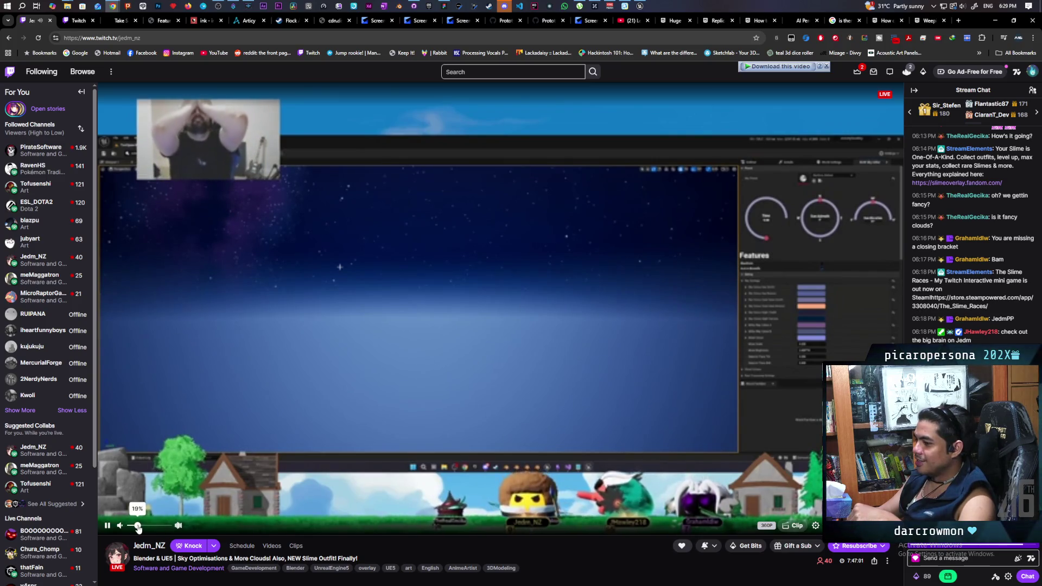
pyautogui.moveTo(139, 527); pyautogui.dragTo(137, 527)
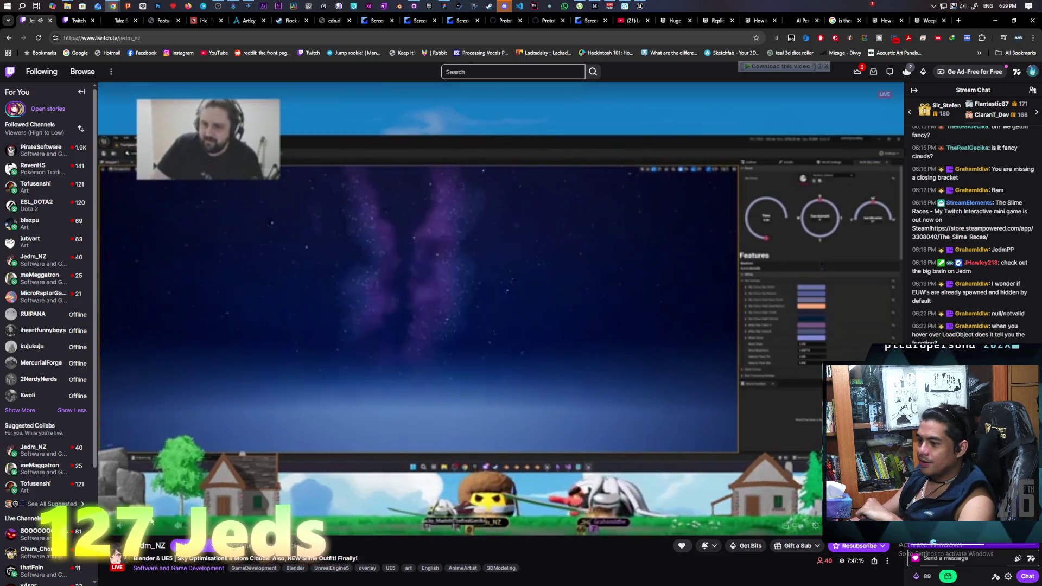
pyautogui.click(185, 478)
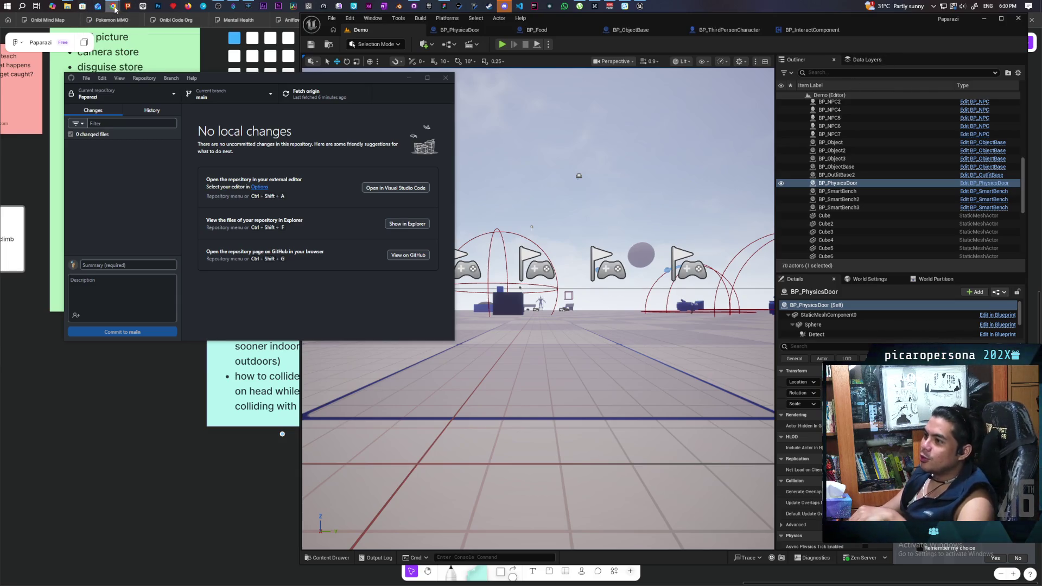
# Bring the Chrome window showing the YouTube home page to the front.
pyautogui.moveTo(112, 7)
pyautogui.click(218, 52)
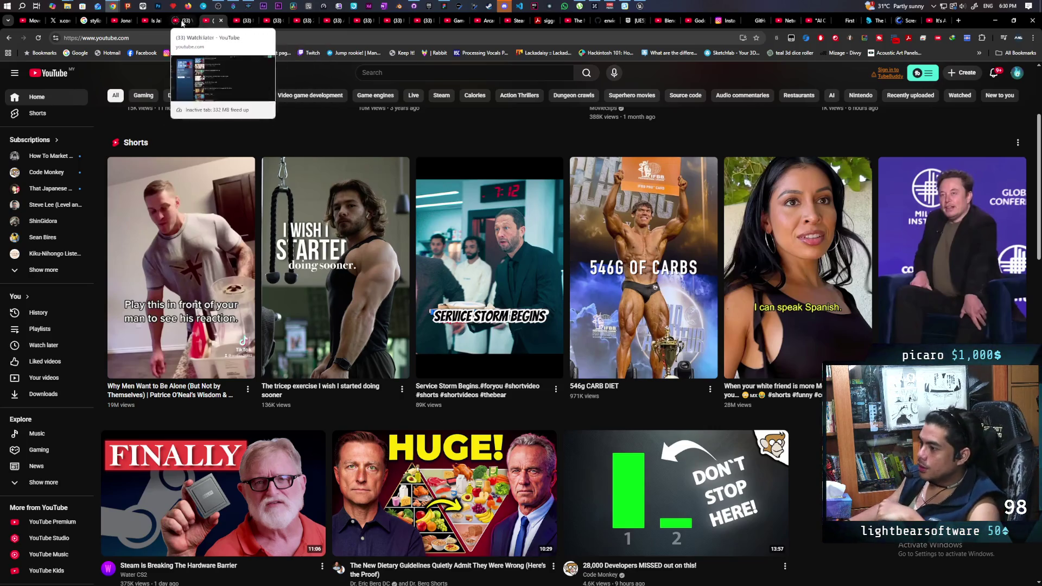
# Switch to the Never Wither gameplay reveal trailer tab and pause it at 0:22.
pyautogui.click(241, 21)
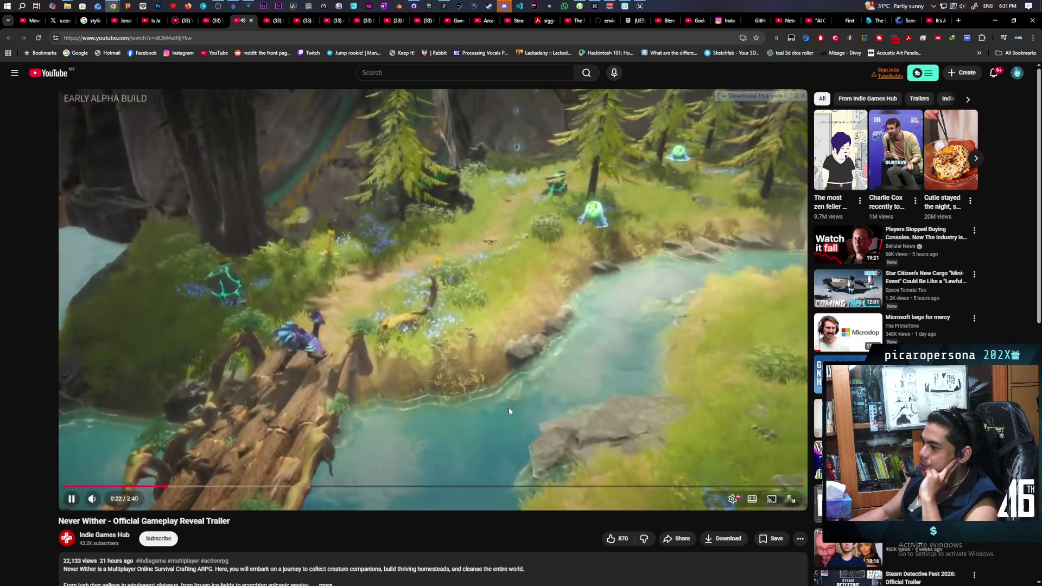
pyautogui.click(509, 408)
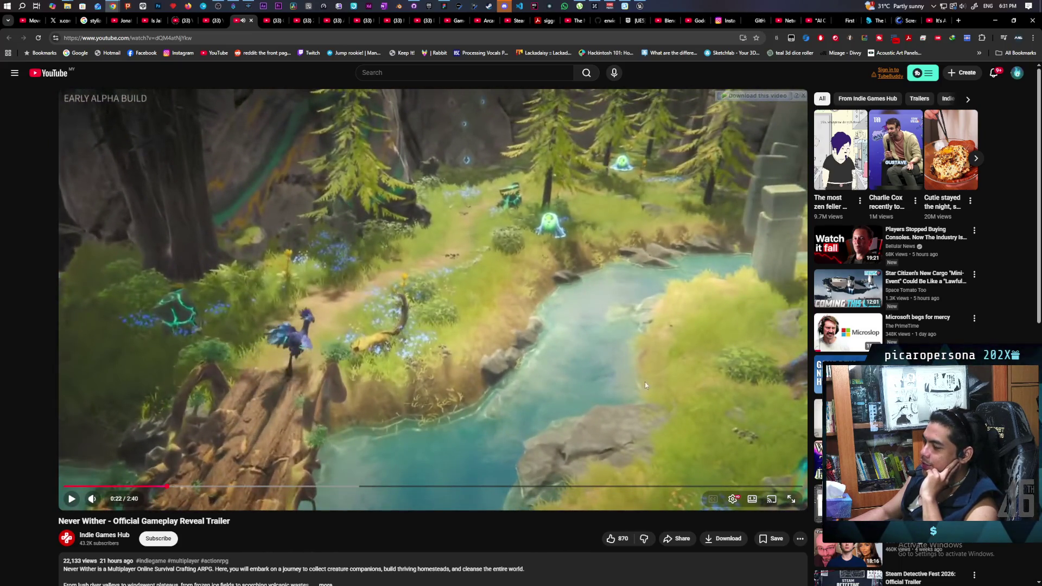
# Resume the Never Wither trailer slightly later, watch to 2:40, then go to the Gedonia 2 tab.
pyautogui.click(597, 347)
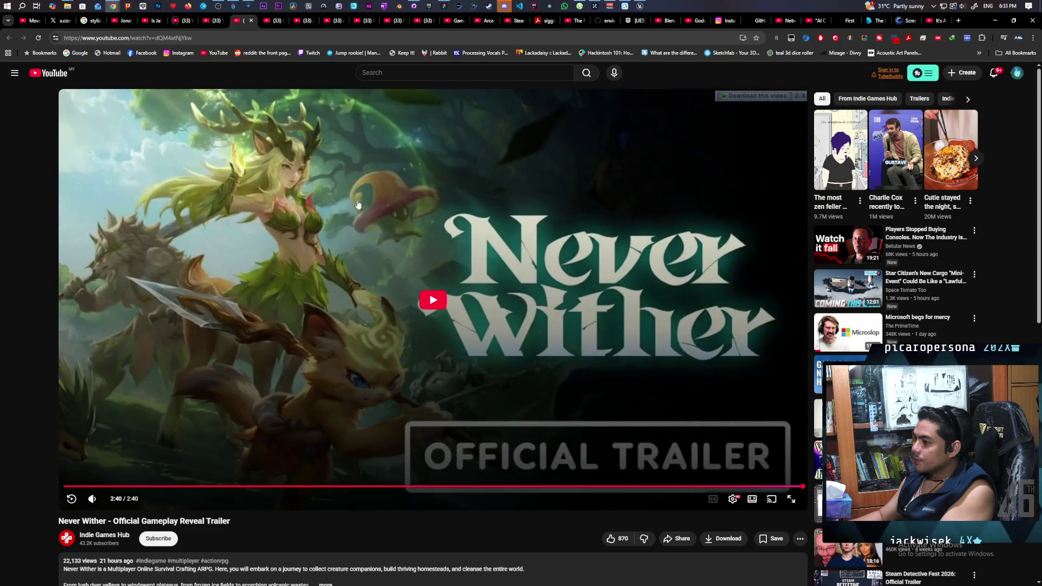
pyautogui.click(272, 23)
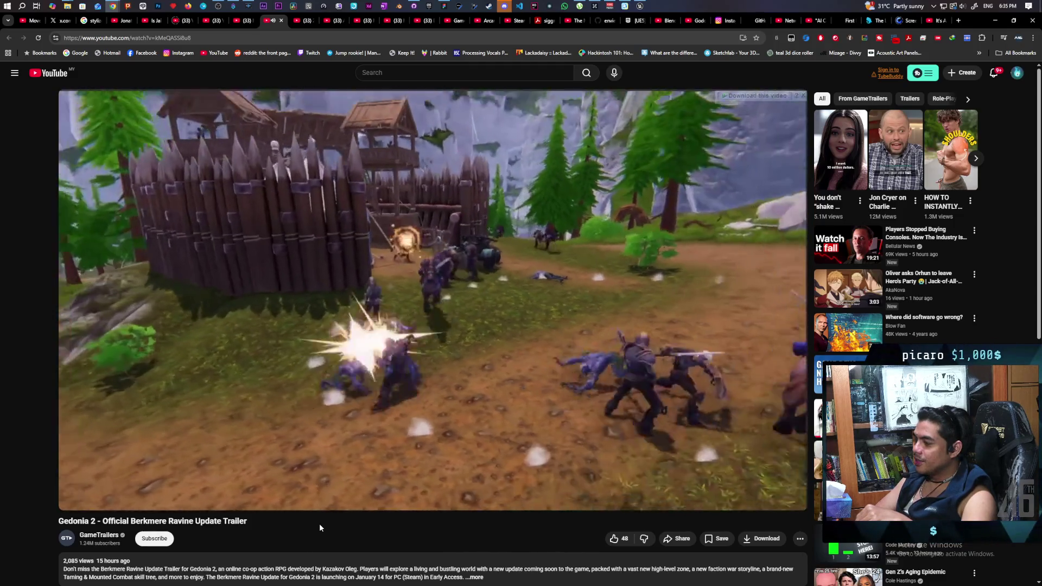
# Pause and resume the Gedonia 2 trailer, then switch to the Archon Soul prologue trailer tab.
pyautogui.moveTo(545, 386)
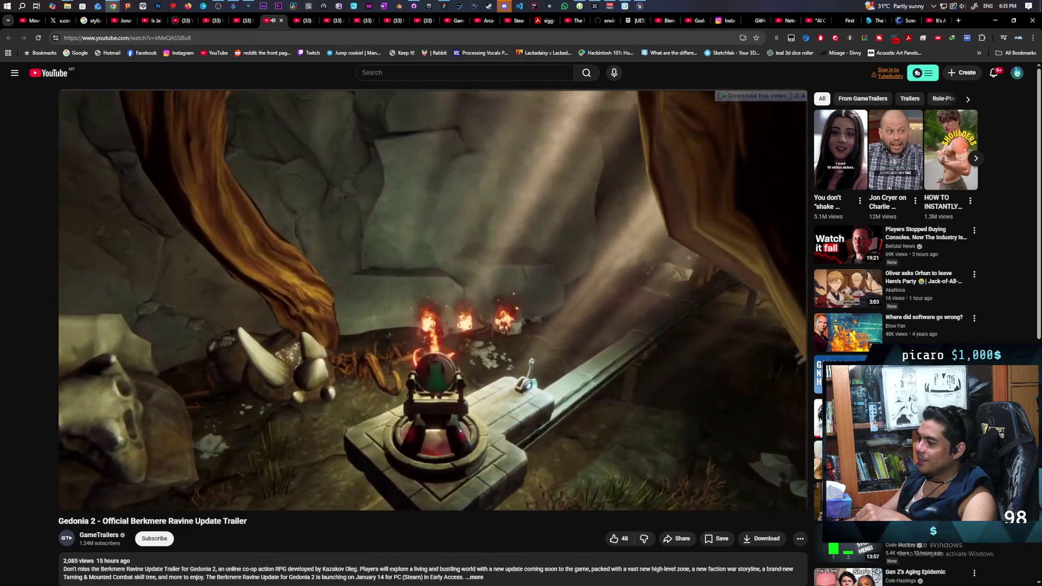
pyautogui.click(544, 382)
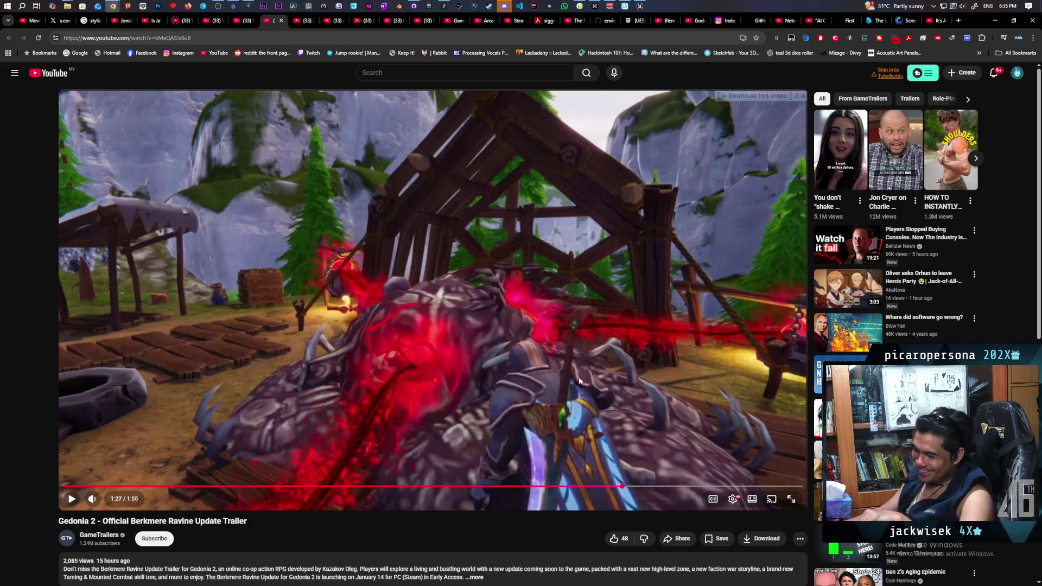
pyautogui.click(614, 376)
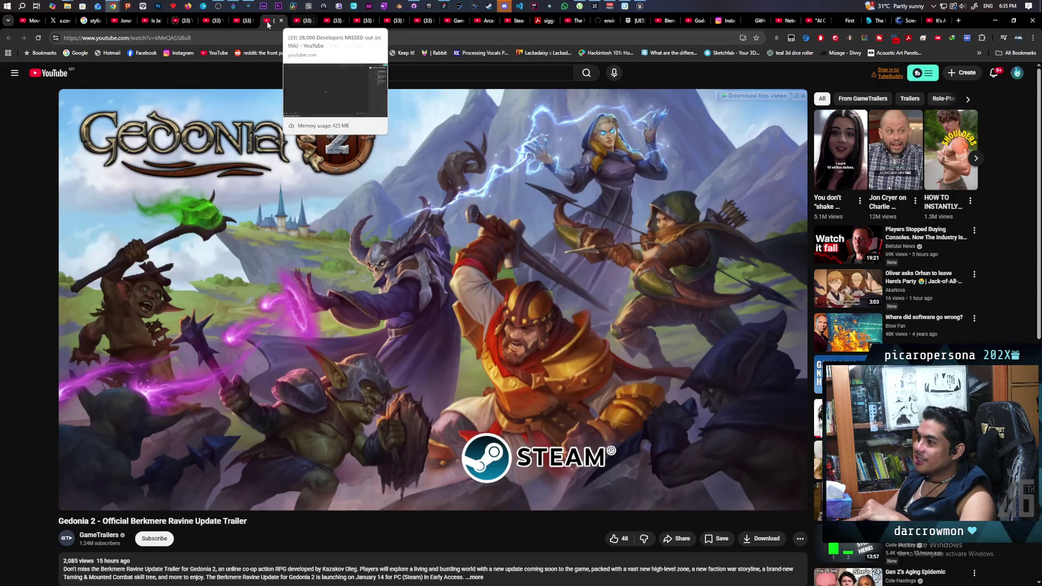
pyautogui.click(333, 22)
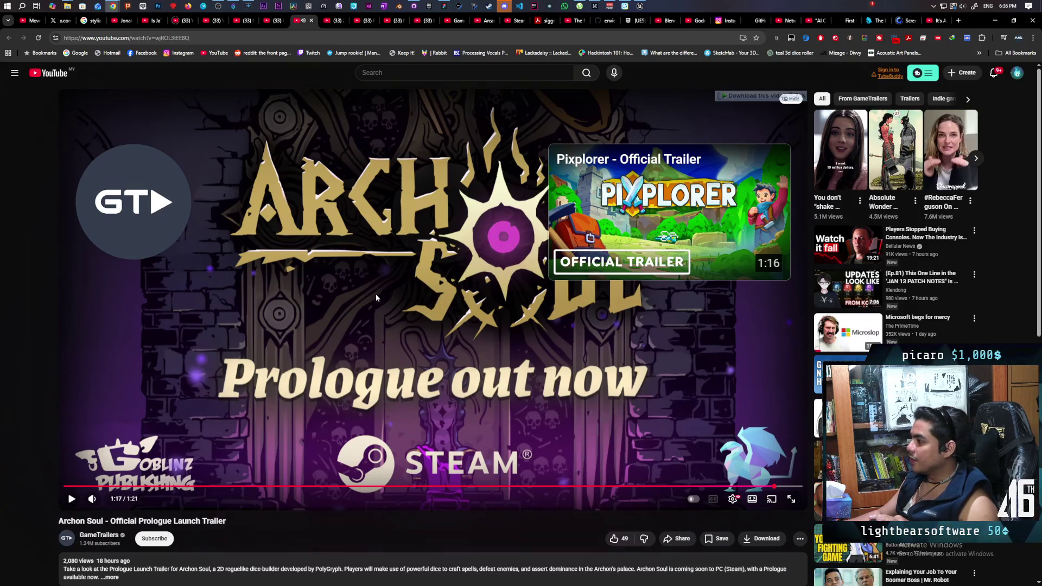
# Open the suggested 'Pixplorer - Official Trailer' from the Archon Soul end screen.
pyautogui.click(577, 267)
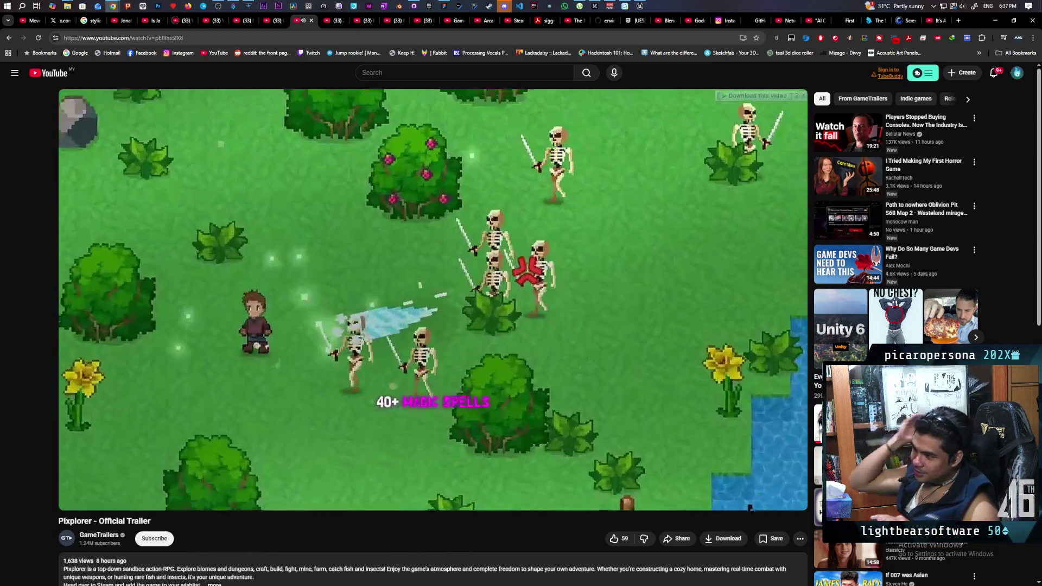
# Pause the Pixplorer trailer on its wishlist and Discord screen, then switch to the Monster Mercs tab.
pyautogui.moveTo(345, 369)
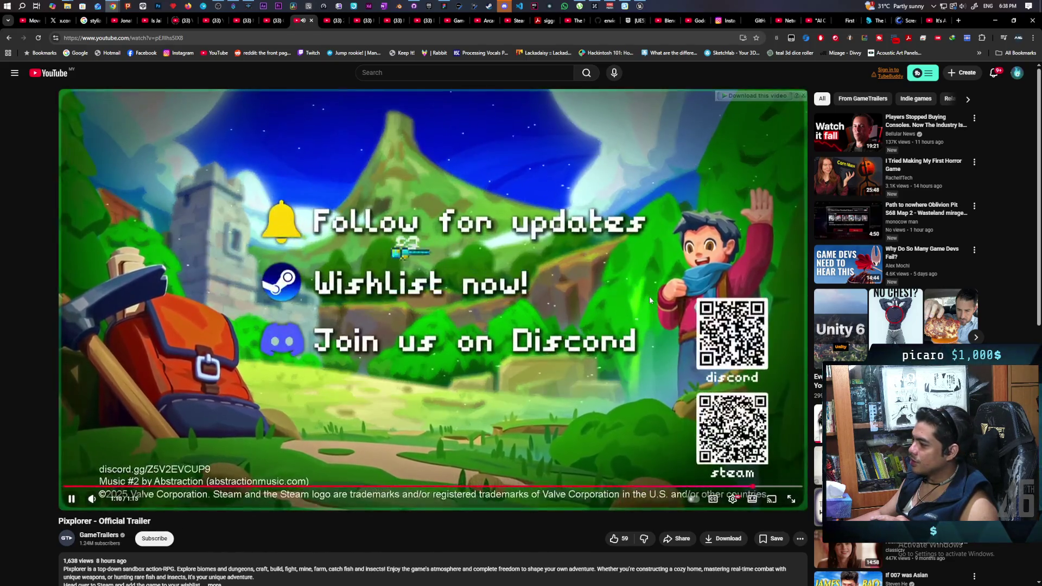
pyautogui.click(607, 223)
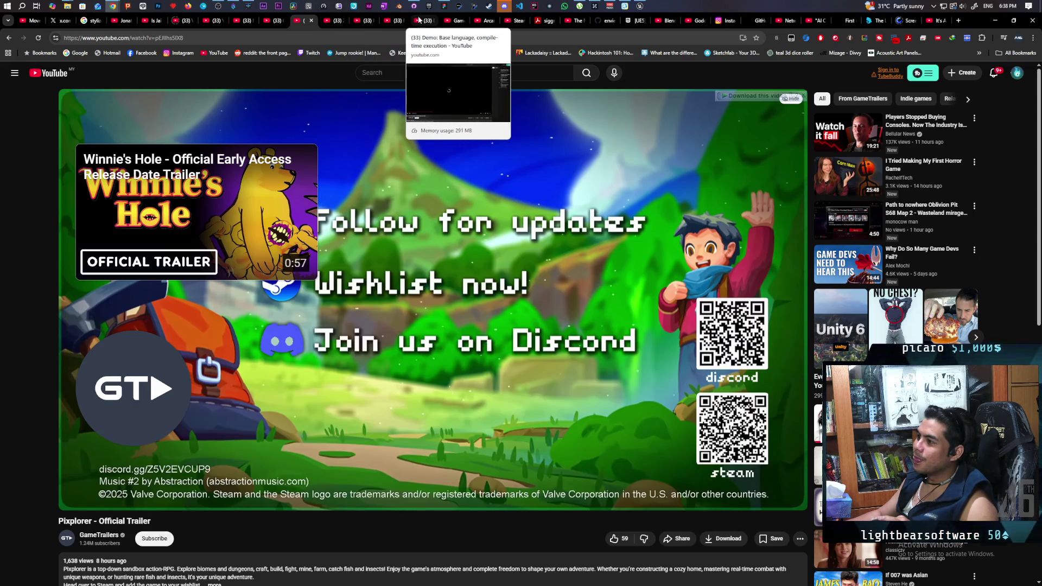
pyautogui.click(336, 20)
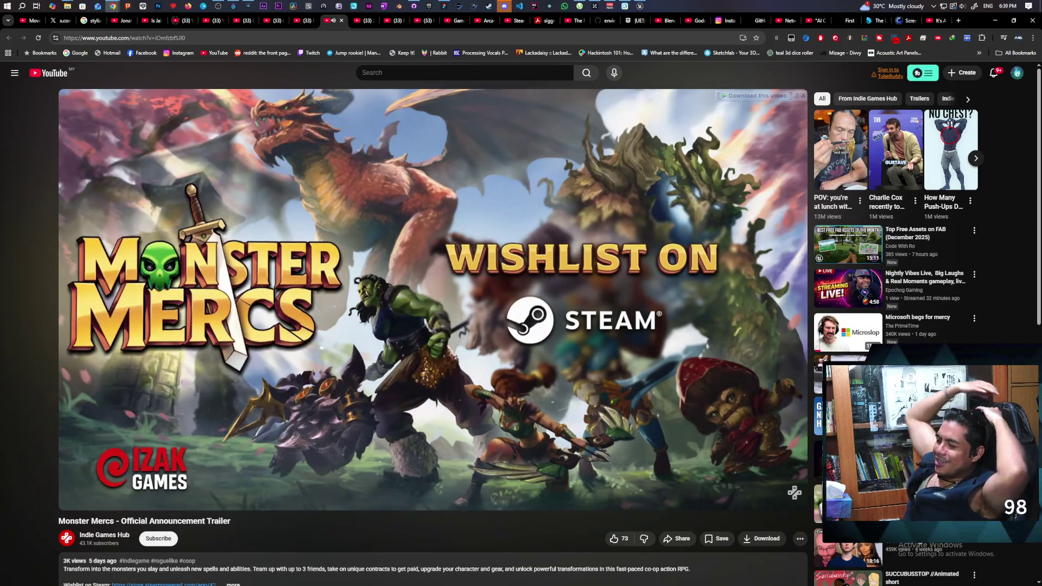
# After the Monster Mercs trailer plays to 0:59, switch to the '28,000 Developers MISSED out on this!' tab.
pyautogui.moveTo(612, 346)
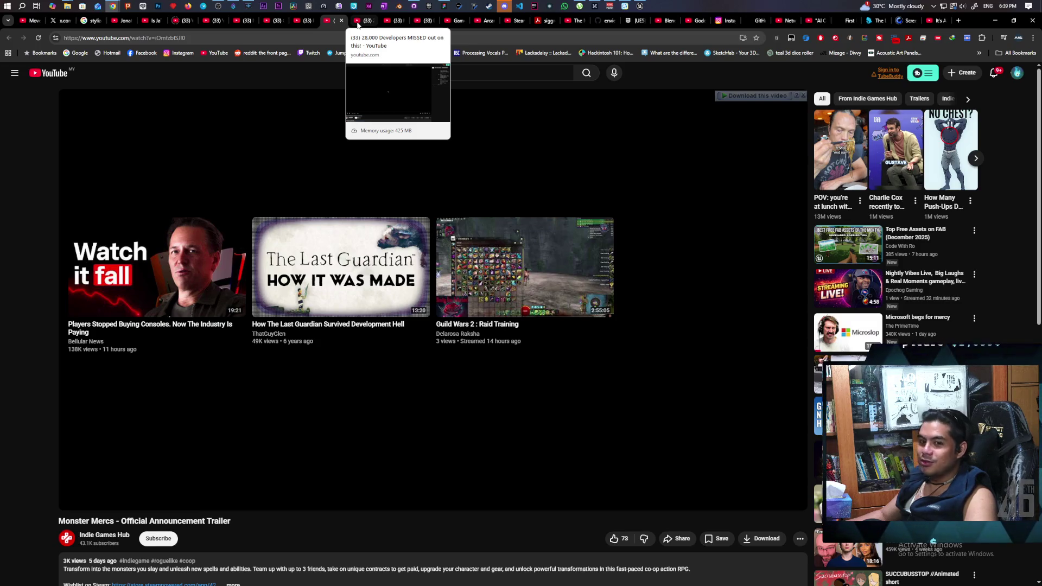
pyautogui.click(360, 22)
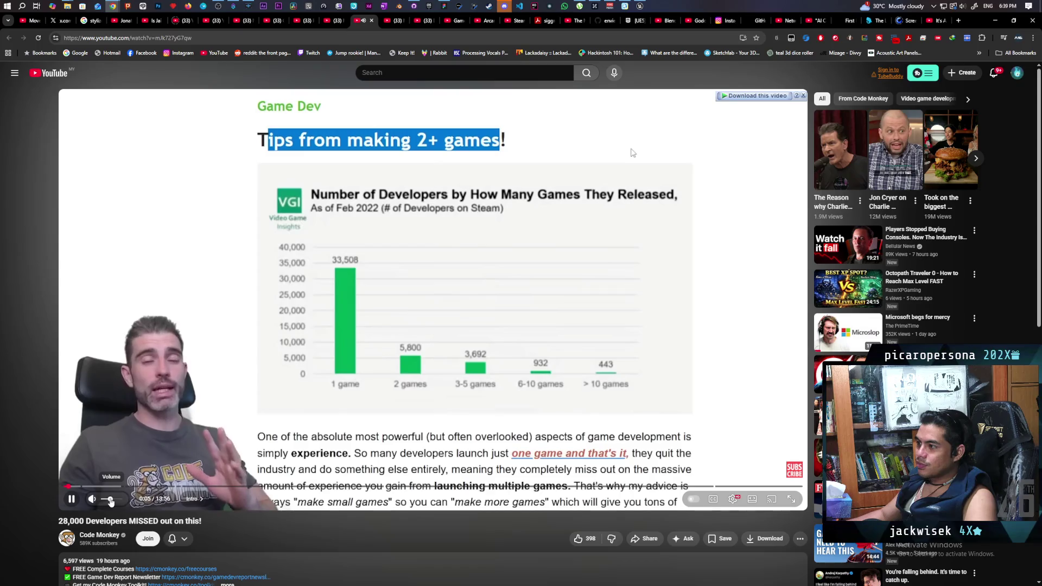
pyautogui.click(394, 372)
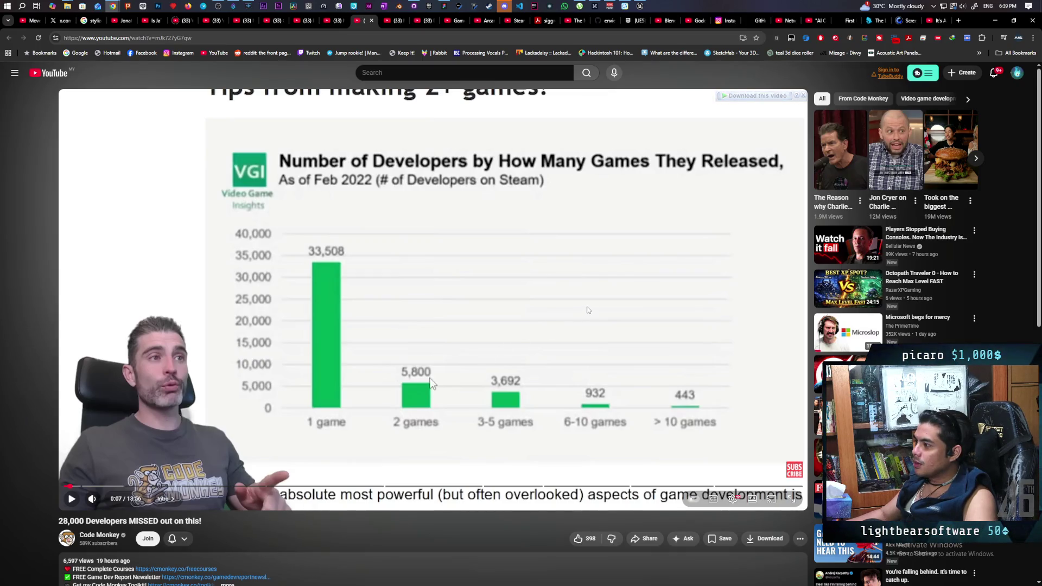
pyautogui.click(684, 302)
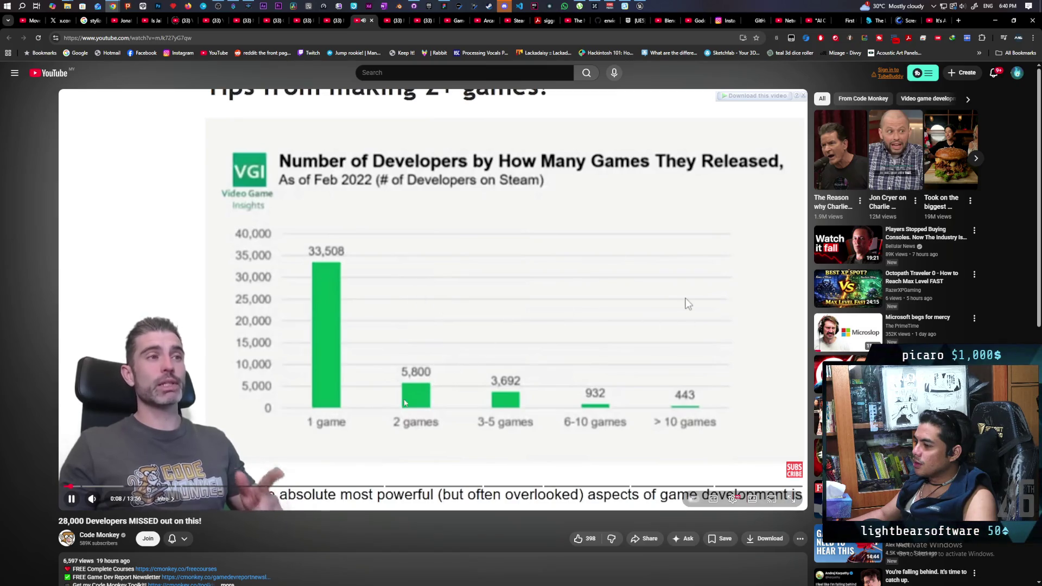